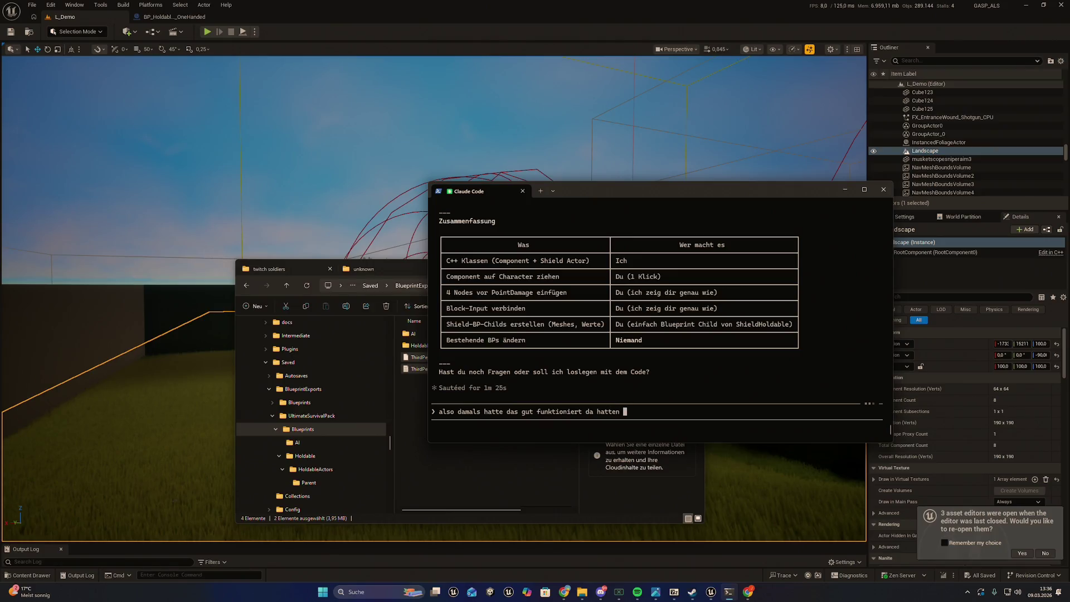
Step: Start the German reply saying an empty new Blueprint was created as a child of the holdable BP
text(infach nen le)
text(eren neuen )
text(bp erstellt d)
text(er war child)
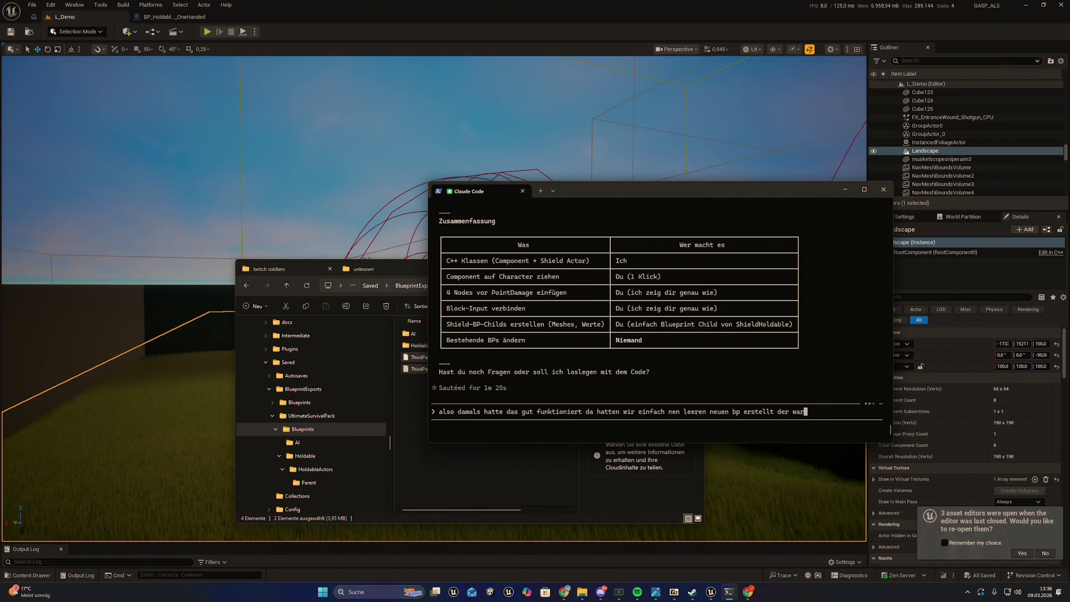
text( von der bp )
text(holdable )
text(damit ich easy )
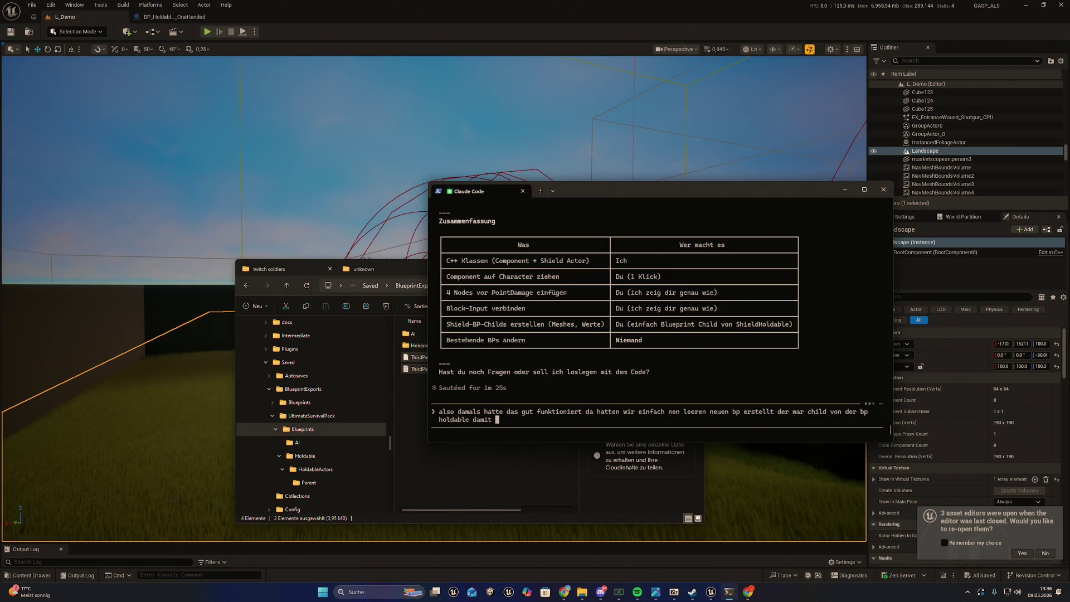
text(ohne änder)
text(ung )
text(tragen k)
text(onnte ins)
key(BackSpace)
text(t)
key(BackSpace)
text(st)
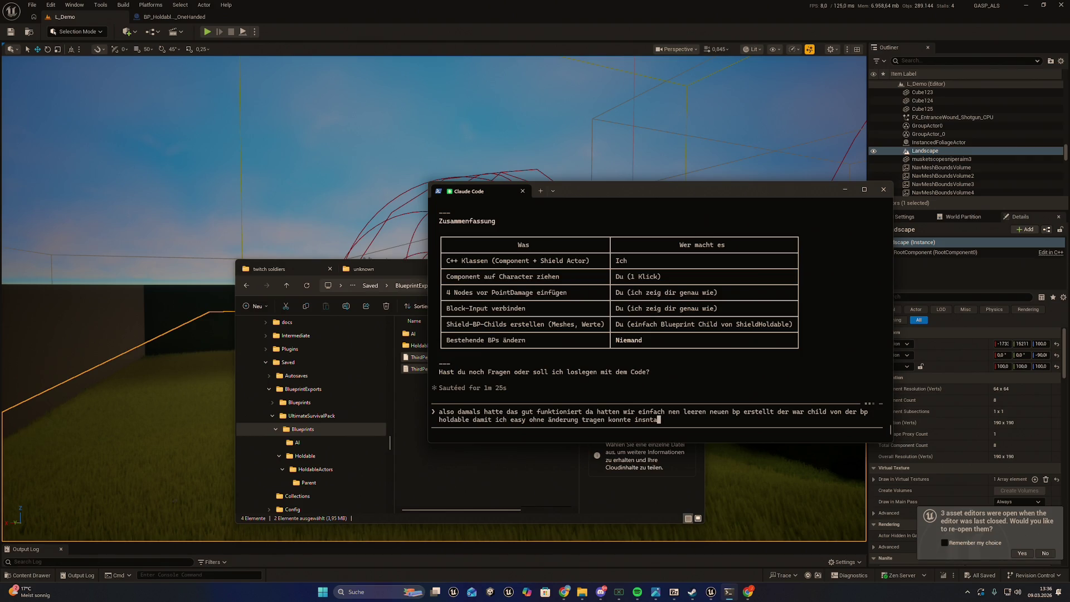
text(and bru)
key(BackSpace)
text(auchst u)
key(BackSpace)
Step: Ask whether more BP exports are needed, stressing minimal manual work with only the anims added, and send
text(du noch )
text(mehr bp exp)
text(orte u)
text(m wirklich)
text( sicher zu sein das)
text( das alles j)
key(BackSpace)
text(klappt ich will echt möglich wenig selber machen am besten einfach nur die anim)
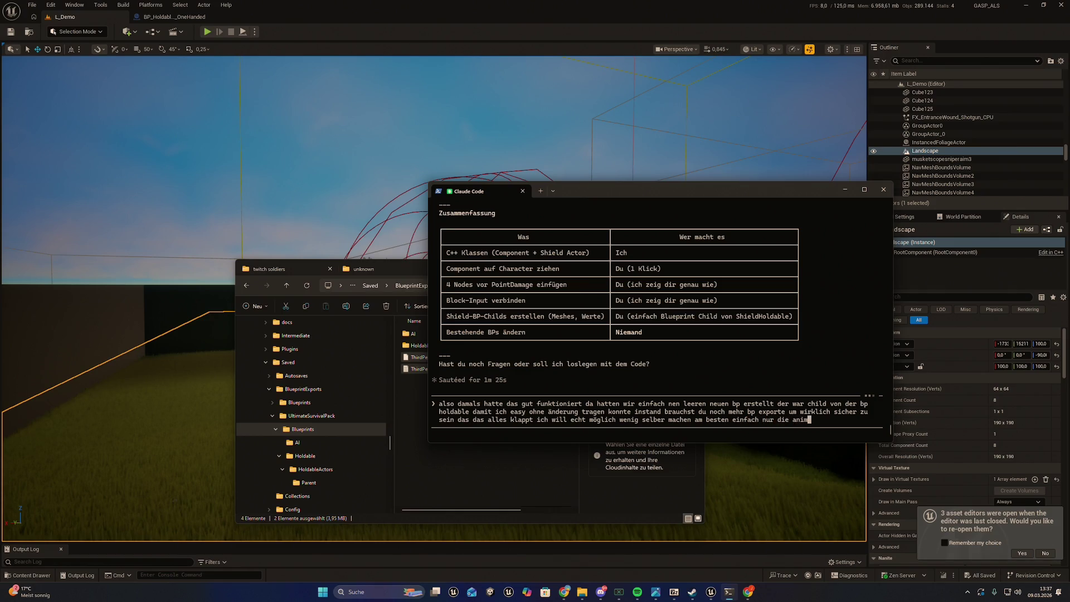
text(s )
text(reinziehen )
text(ins dfetai)
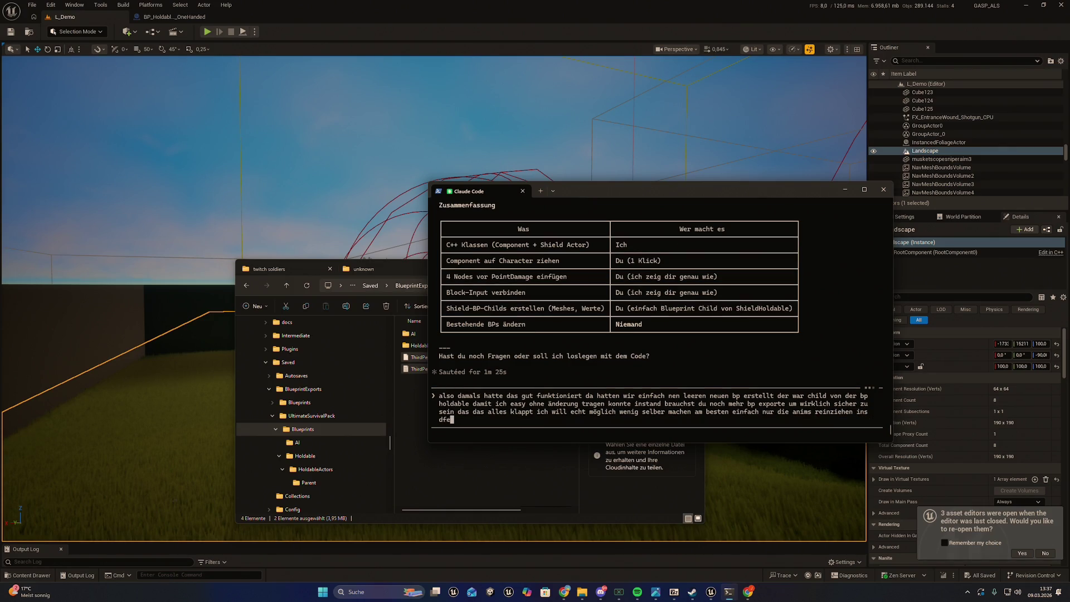
text(l panne)
text(l und gu t)
key(BackSpace)
key(BackSpace)
text(t ist)
key(Return)
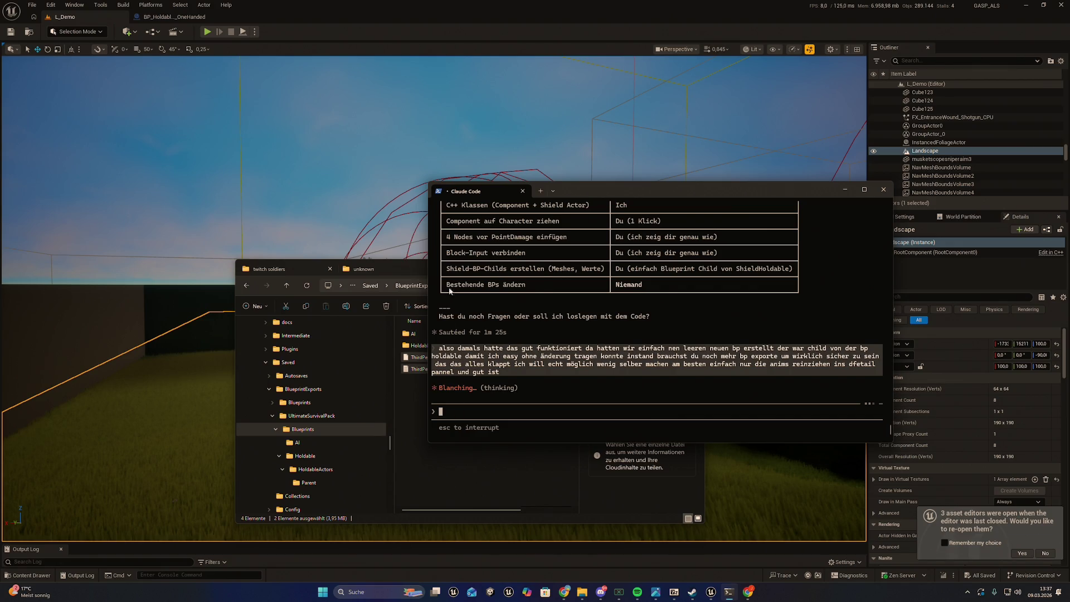
Step: Scroll the terminal to read Claude's request for BP_PlayerComponent, BP_PlayerInventoryComponent and S_InventoryItem exports
scroll(455, 283, up, 2)
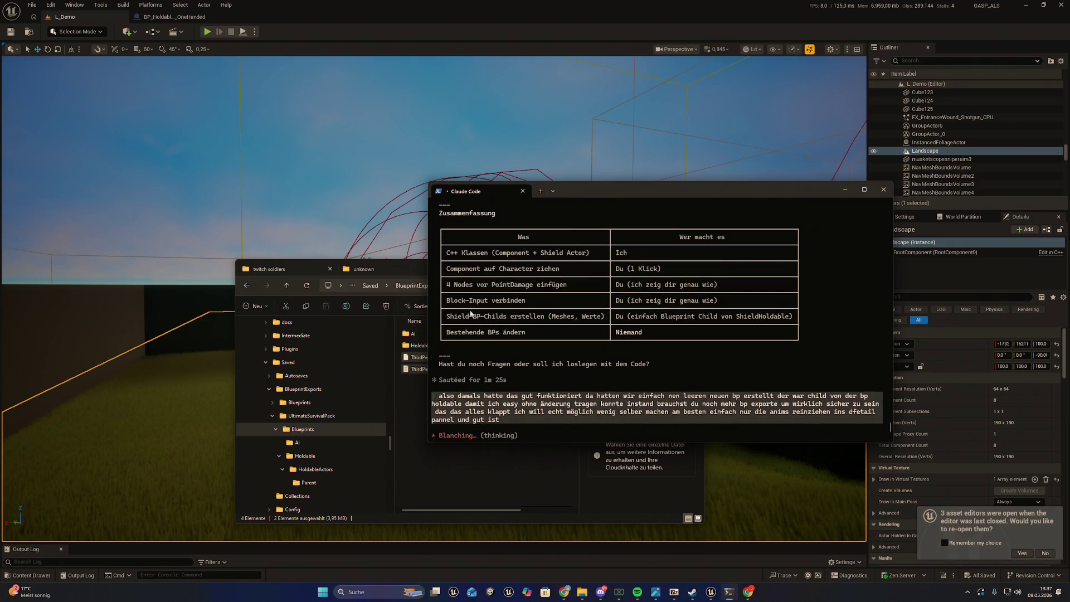
scroll(451, 312, down, 2)
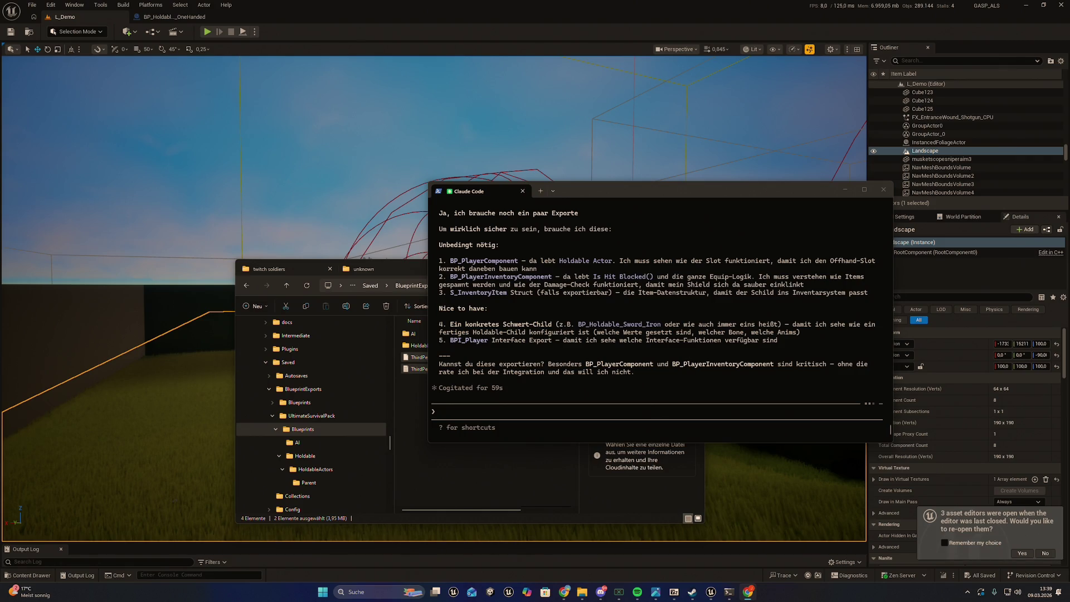
Step: Bring up the X browser window, accept all cookies, and open the studio's own profile
key(alt+Tab)
key(super+Up)
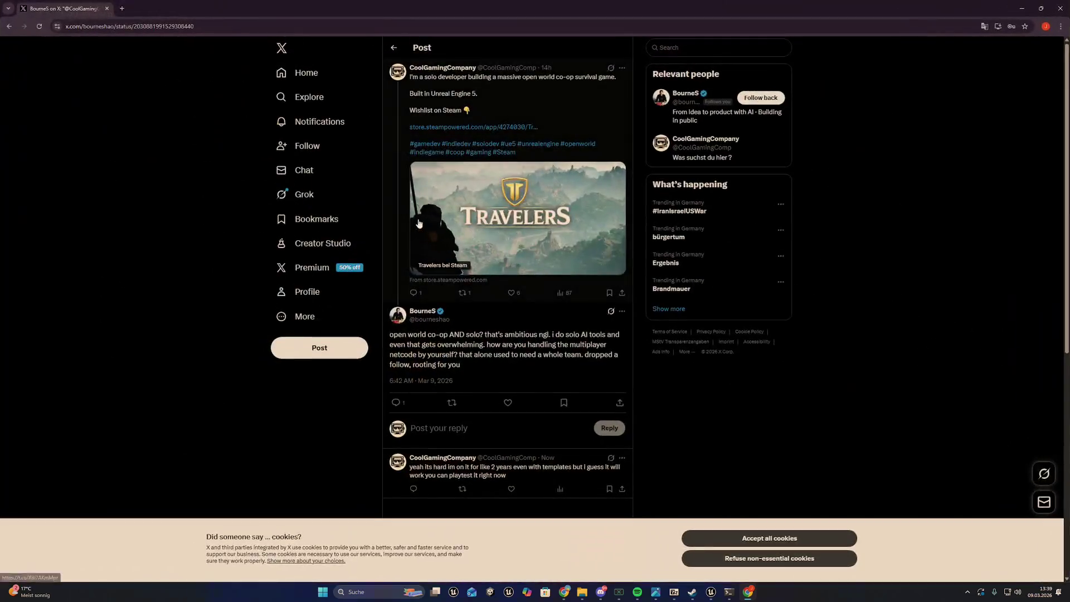
click(310, 73)
scroll(698, 128, up, 2)
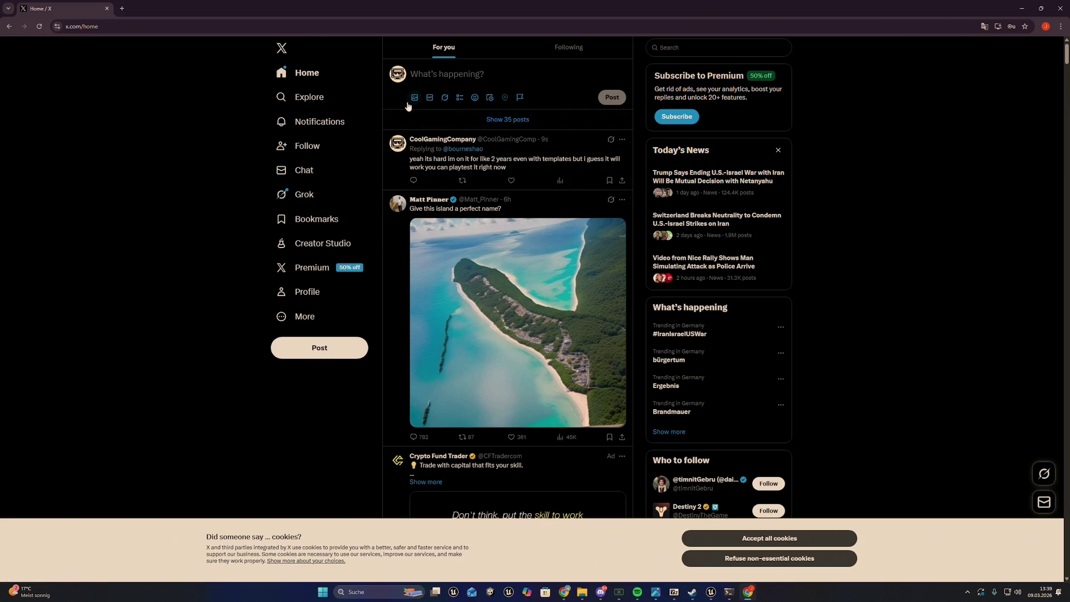
click(813, 539)
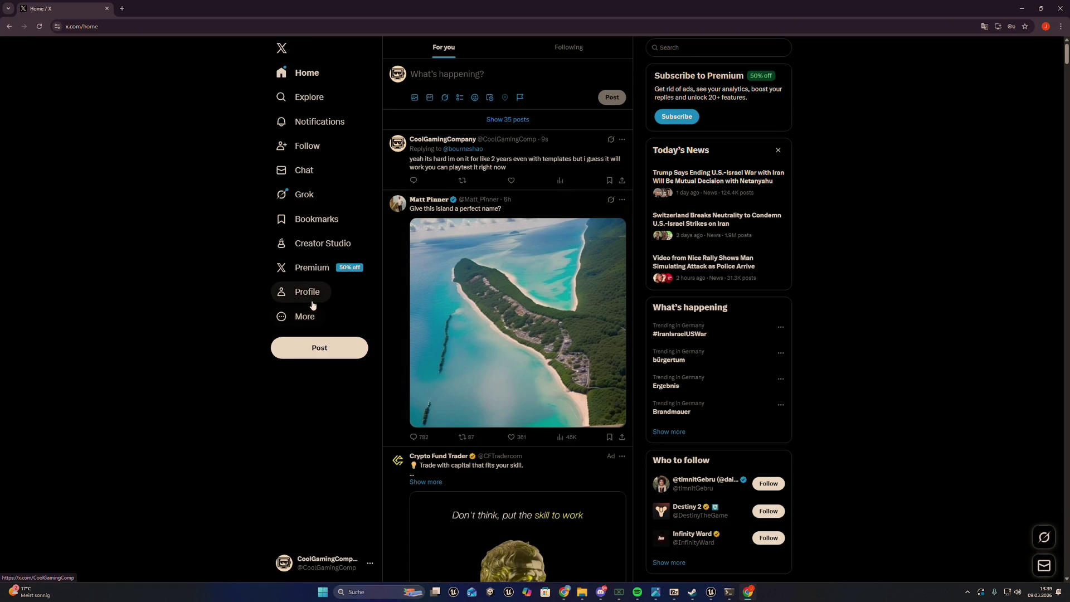
click(312, 298)
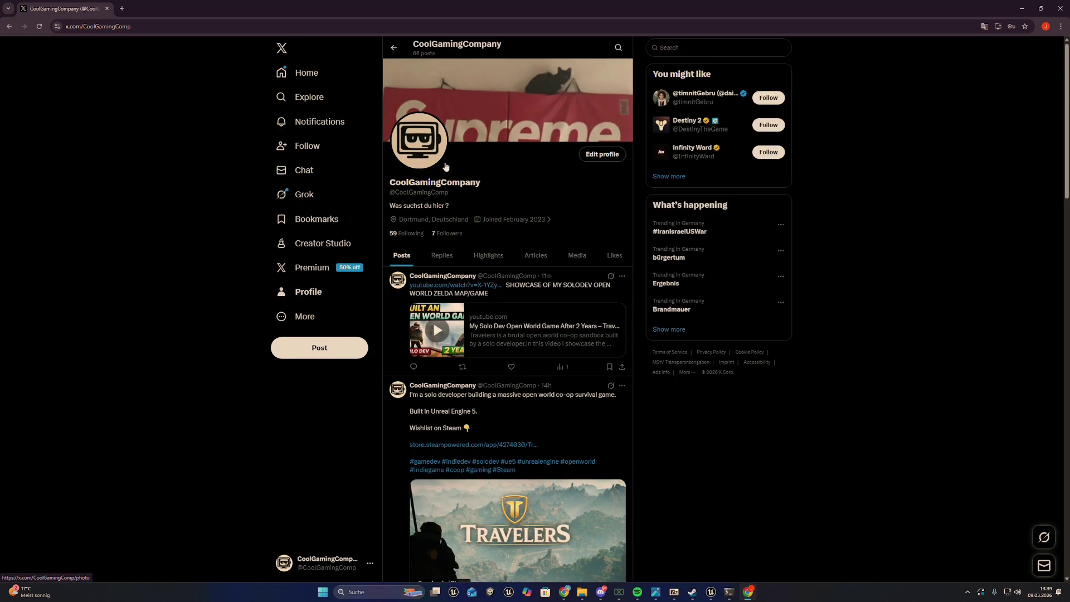
Step: Scroll through the profile's TRAVELERS posts, then shrink the window and select the profile URL
scroll(490, 255, down, 5)
scroll(490, 255, up, 2)
scroll(525, 257, down, 2)
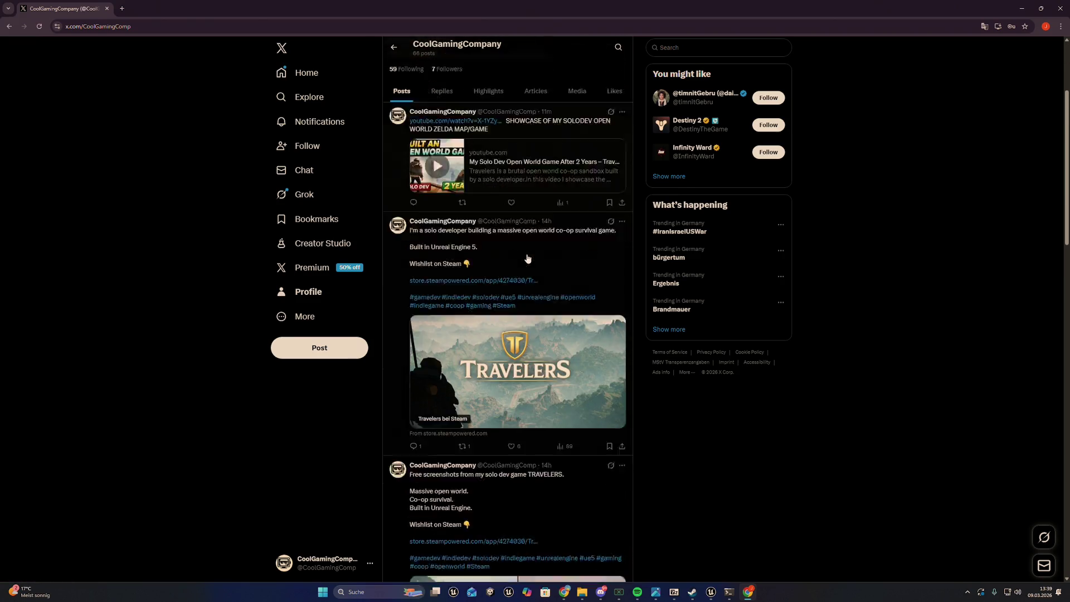
scroll(477, 362, down, 2)
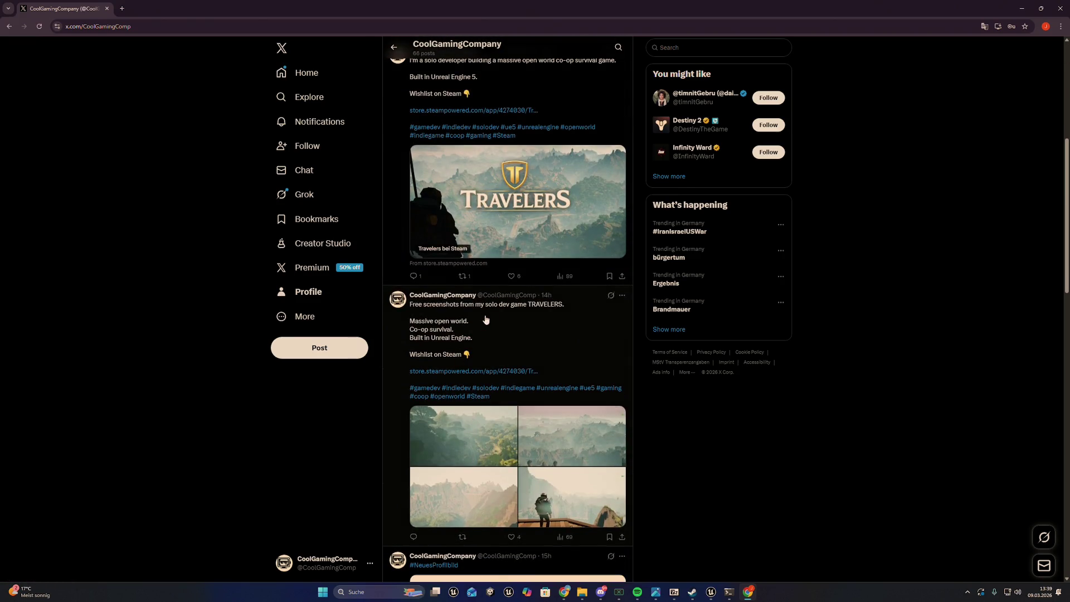
scroll(518, 280, down, 3)
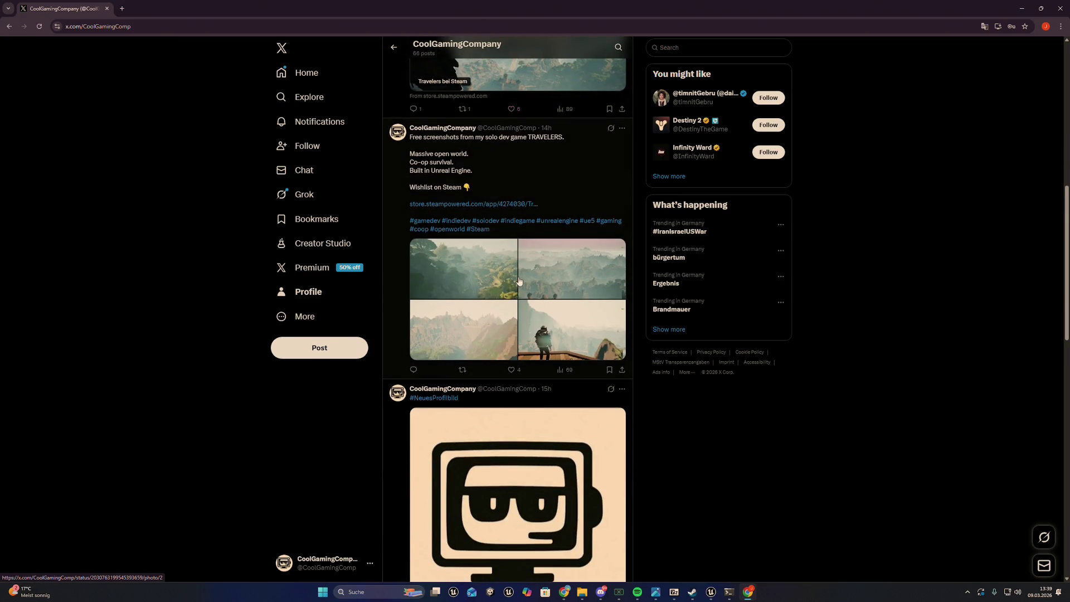
scroll(517, 295, down, 4)
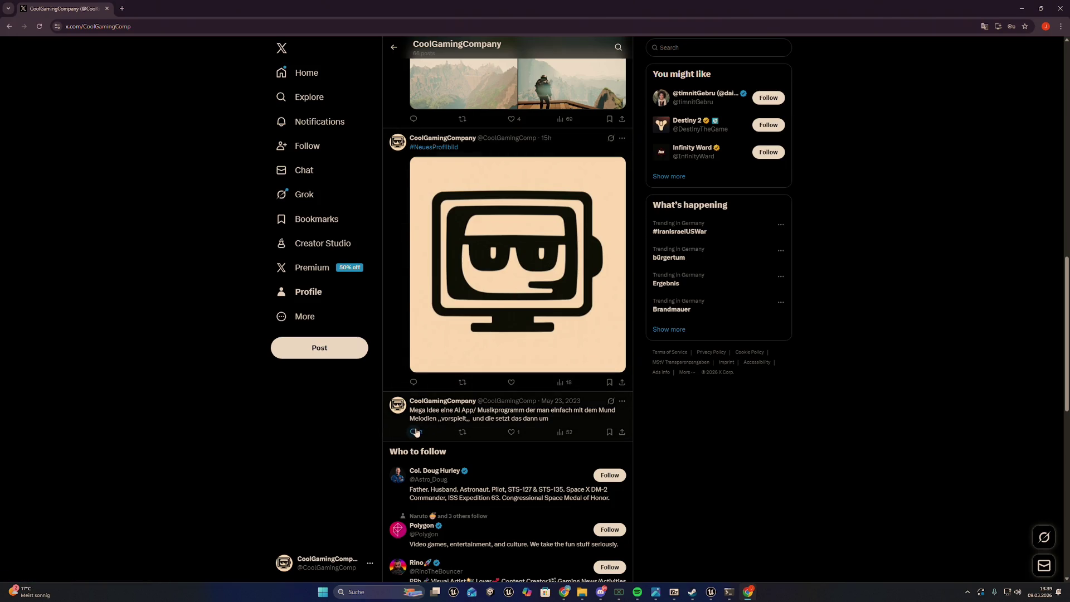
scroll(446, 396, up, 7)
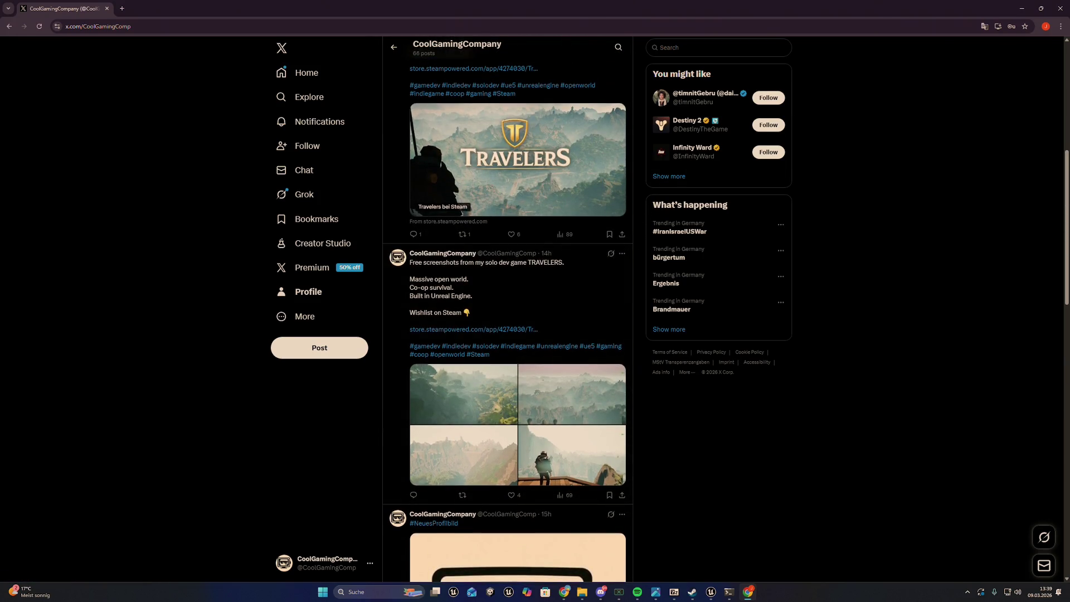
scroll(502, 117, up, 5)
scroll(496, 113, up, 1)
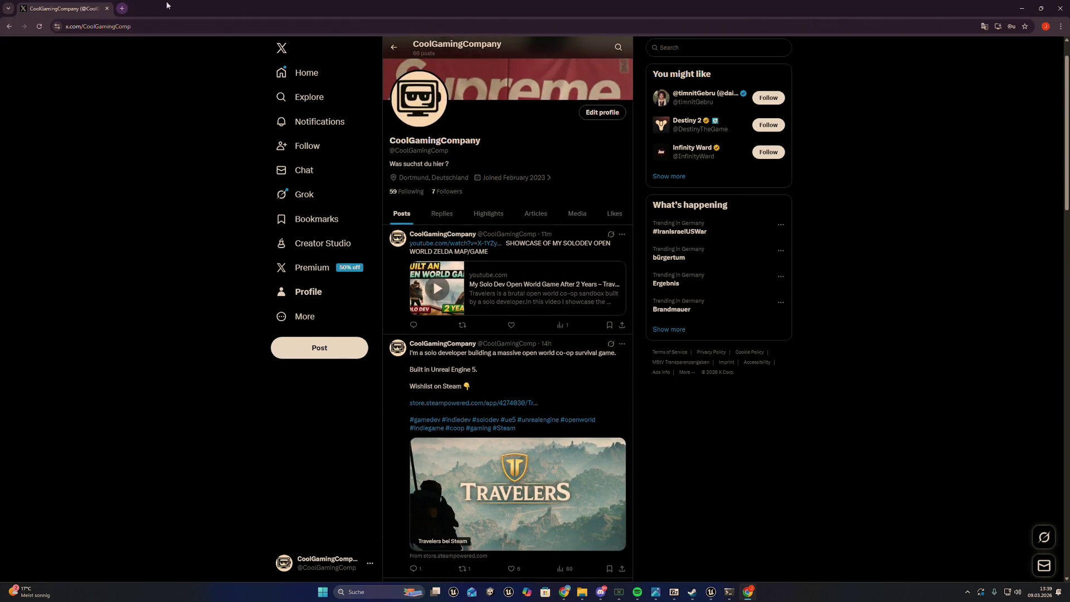
mouse_move(138, 6)
mouse_down()
mouse_move(192, 161)
mouse_move(345, 117)
mouse_up()
click(339, 136)
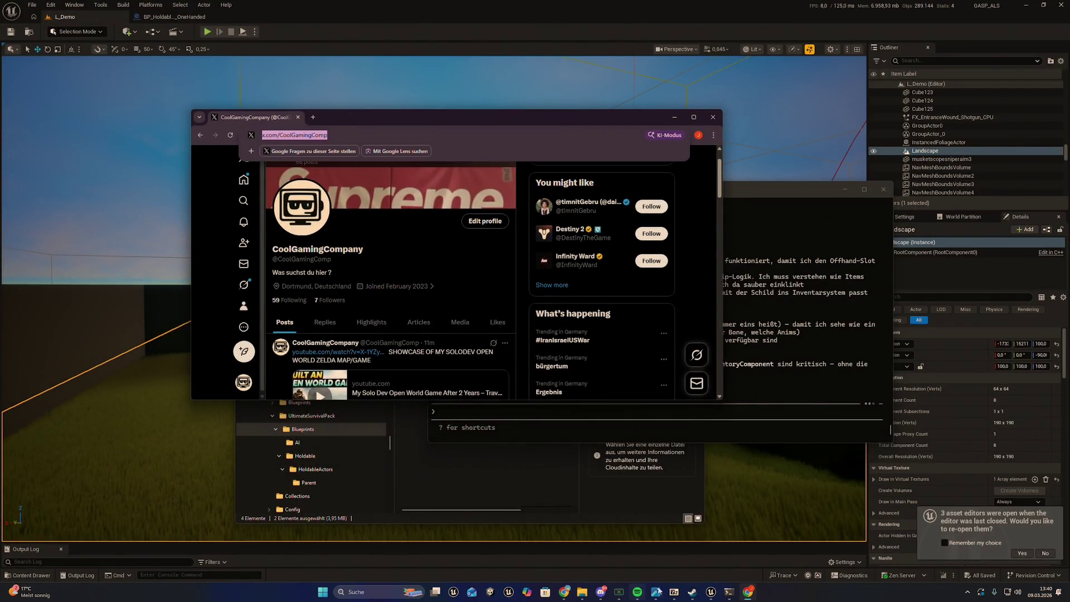
Step: Dismiss the address suggestions and close the browser window showing the X profile
click(876, 295)
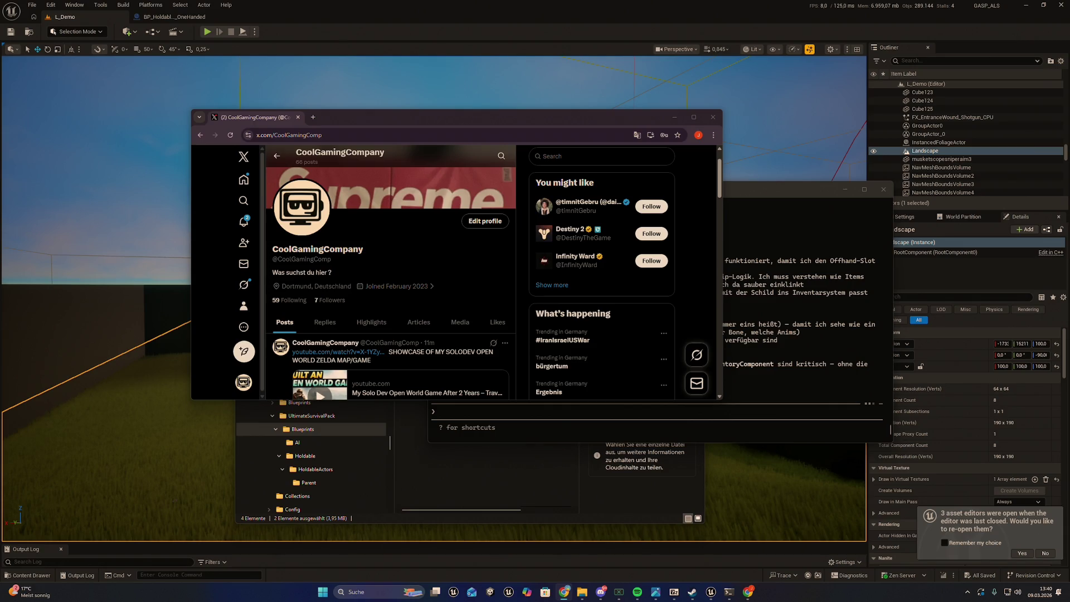
click(713, 117)
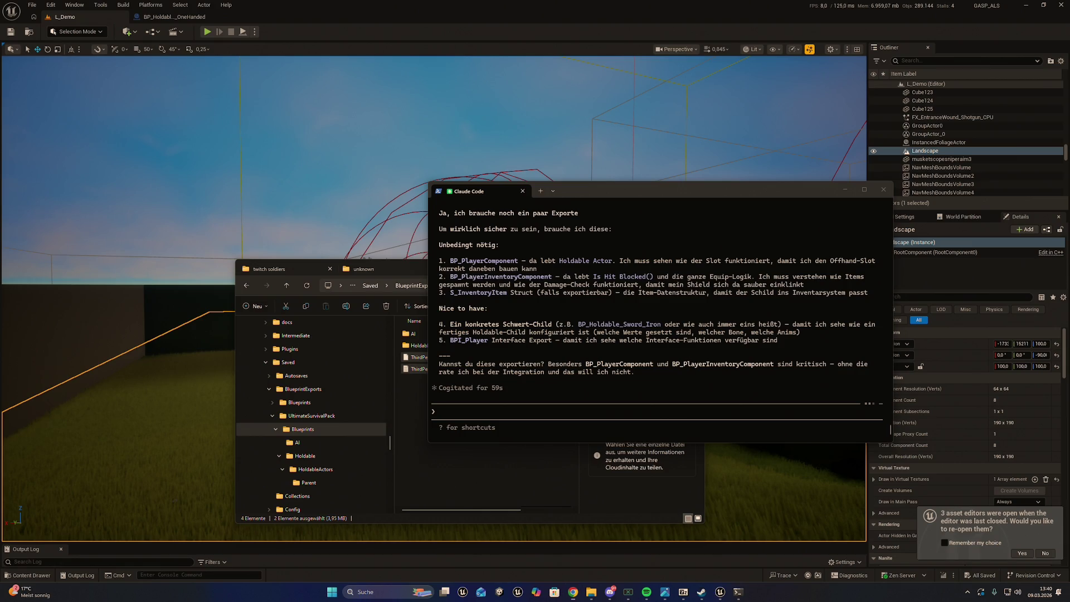
Step: Open a new browser window on Reddit, closing the Microsoft Store and profile chooser, and maximize it
click(554, 592)
click(575, 594)
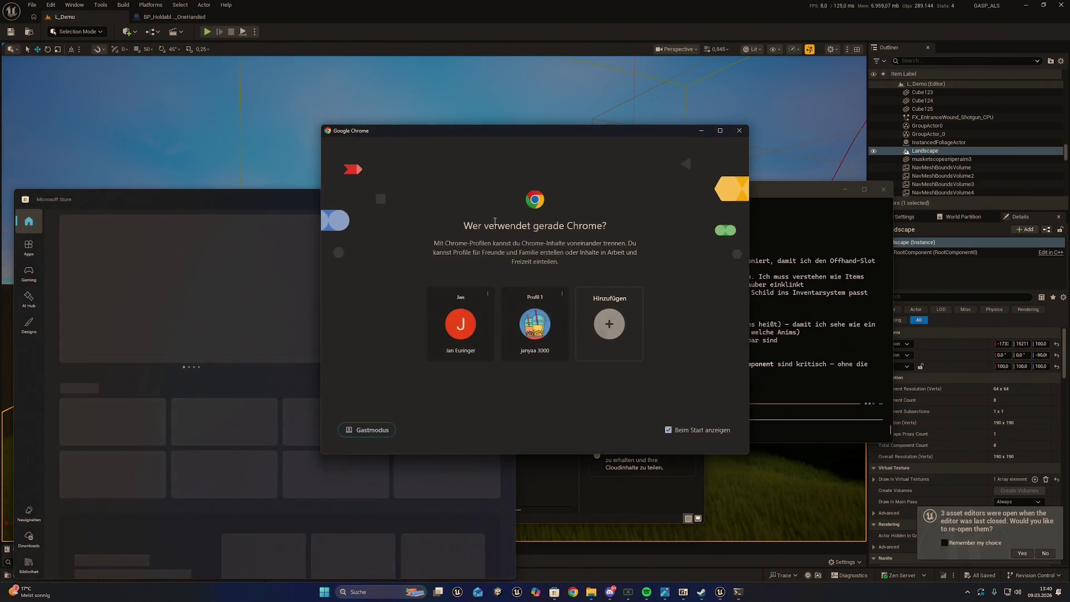
drag(422, 200, 394, 211)
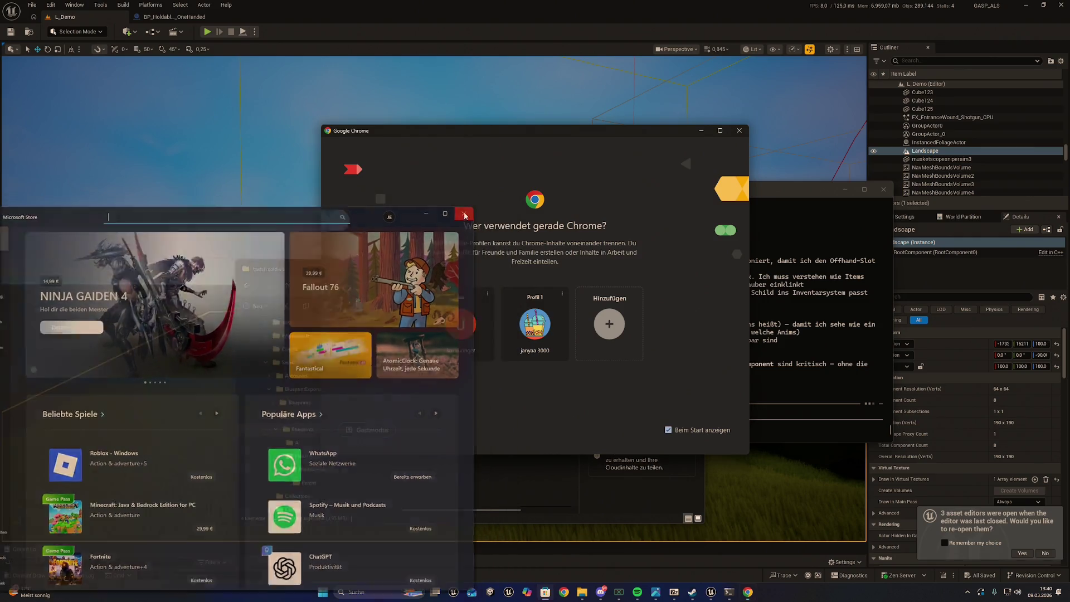
click(472, 208)
click(739, 131)
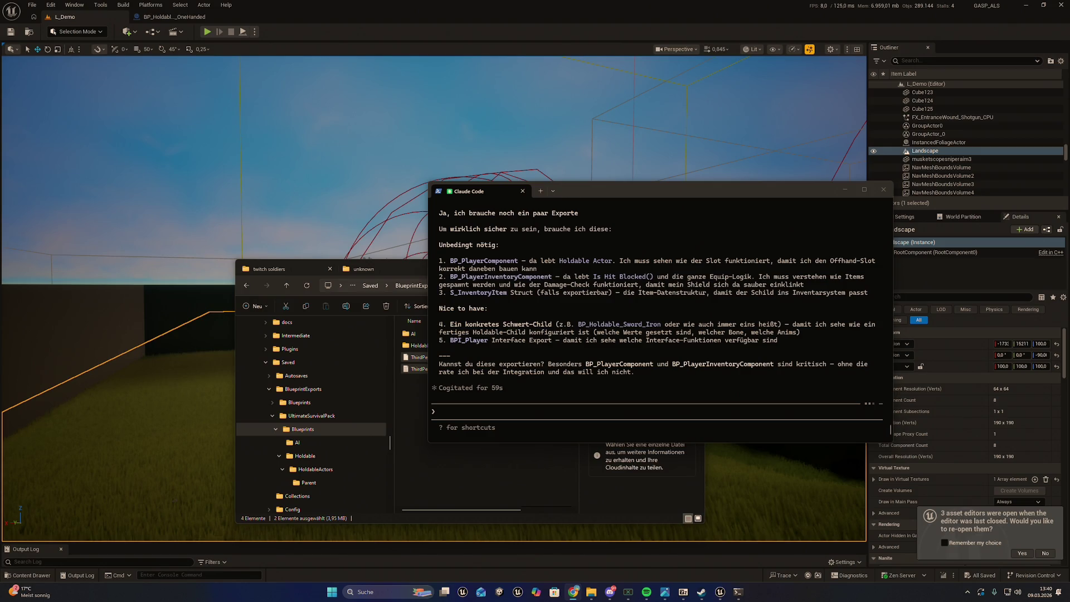
drag(678, 84, 618, 92)
double_click(618, 92)
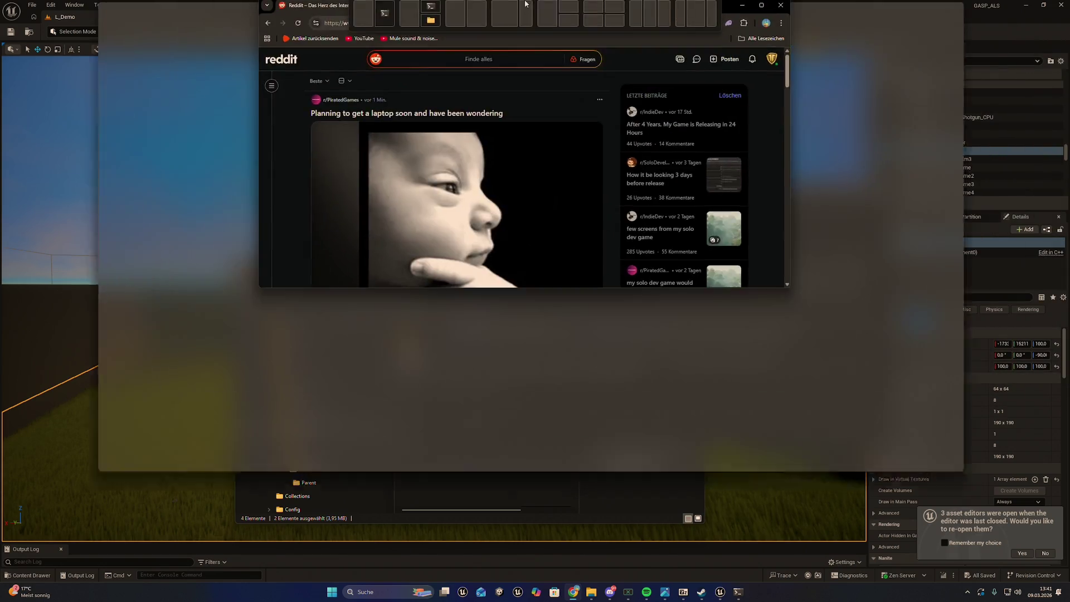
Step: Open your Reddit profile's settings page, then minimize the browser back to the editor
click(1051, 62)
click(990, 89)
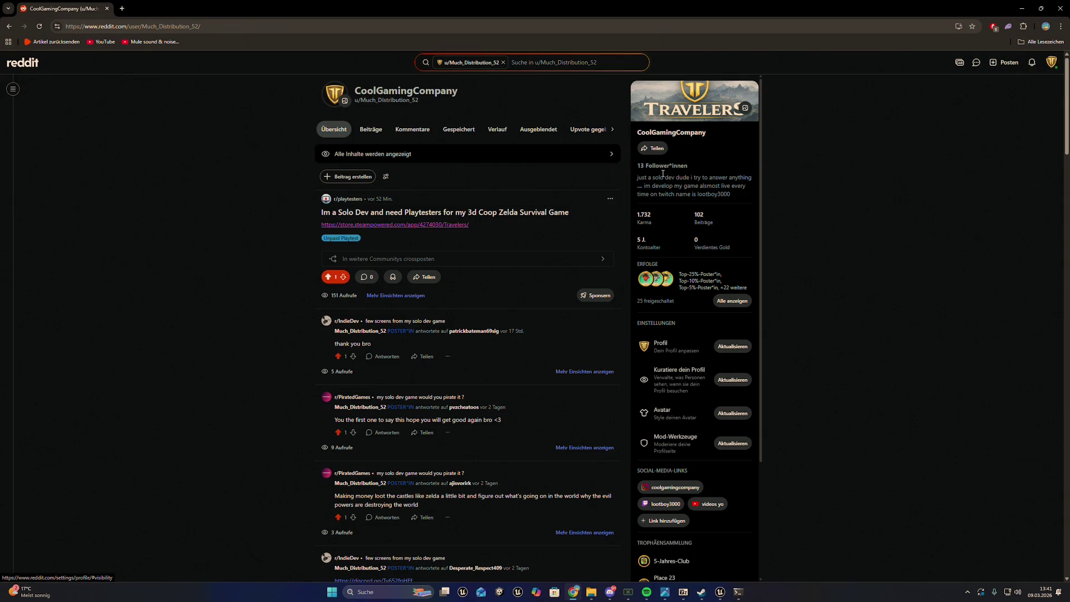
click(516, 152)
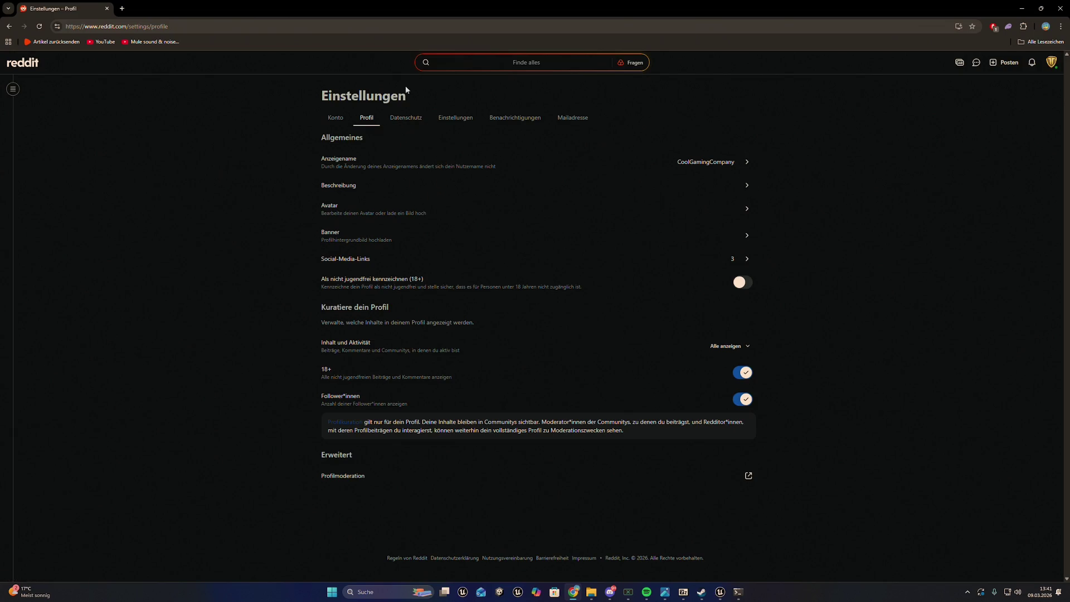
key(super+Down)
key(super+Down)
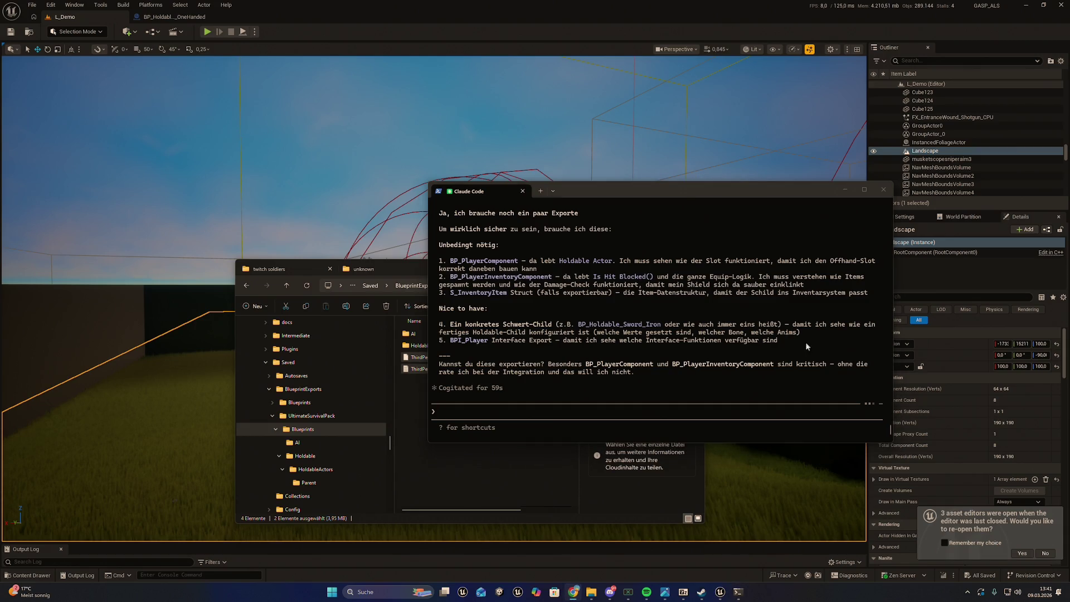
click(379, 594)
text(t)
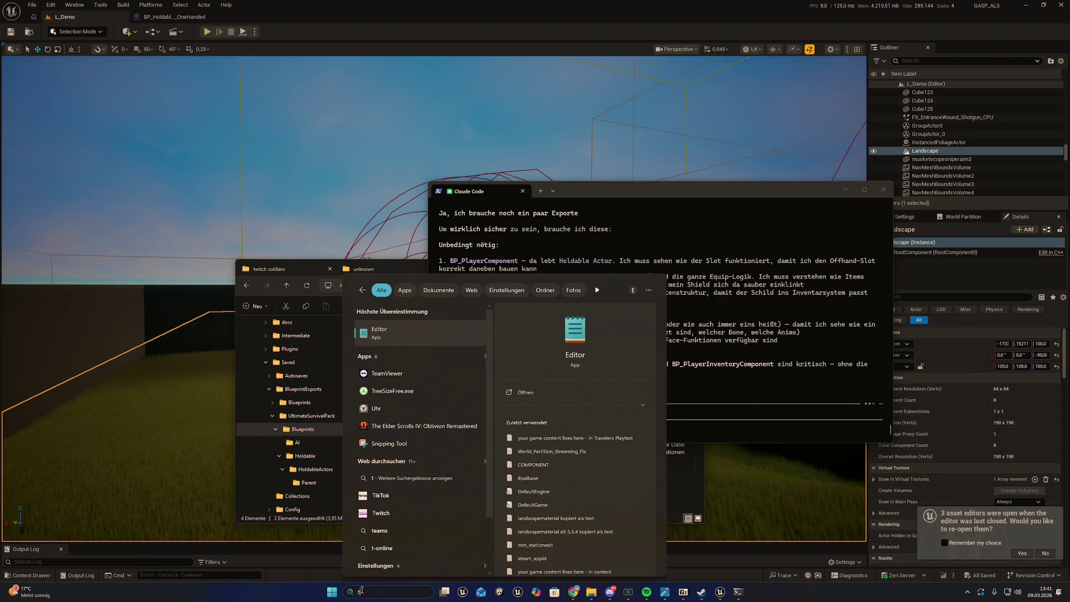
click(399, 373)
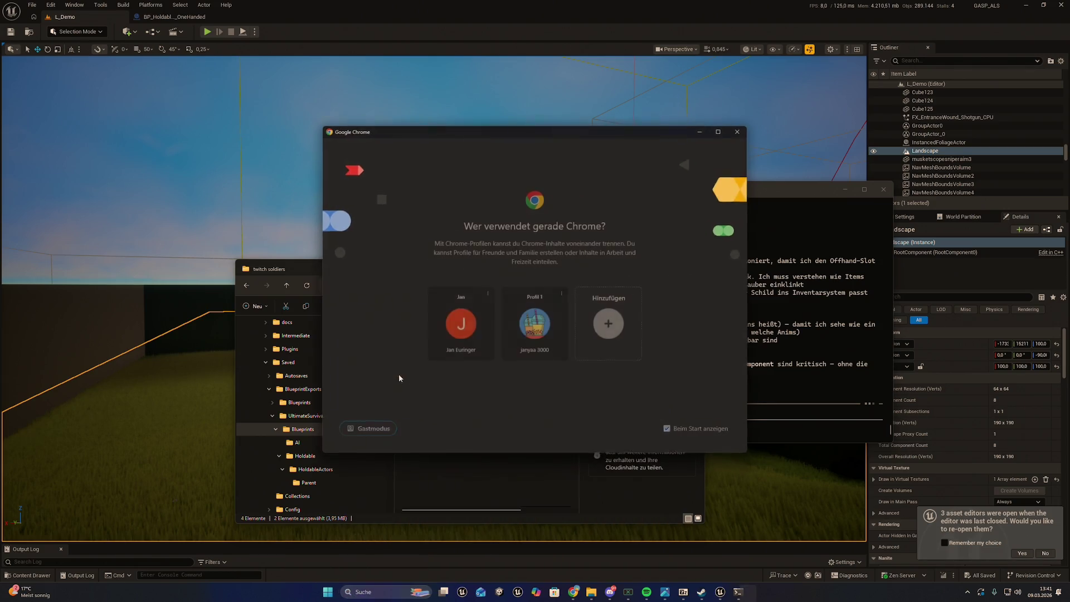
click(474, 322)
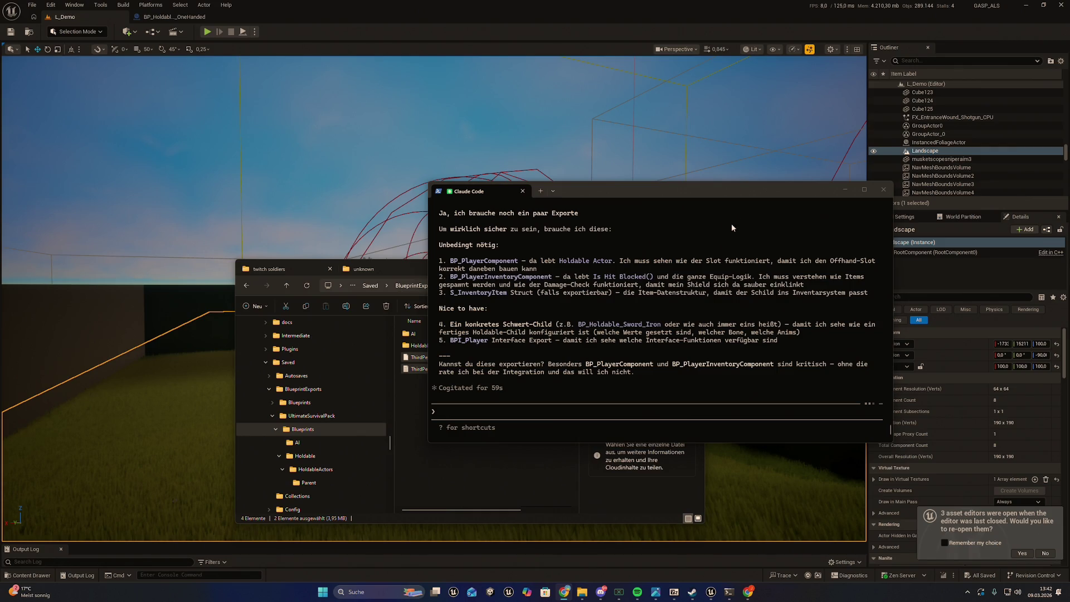
scroll(584, 252, up, 4)
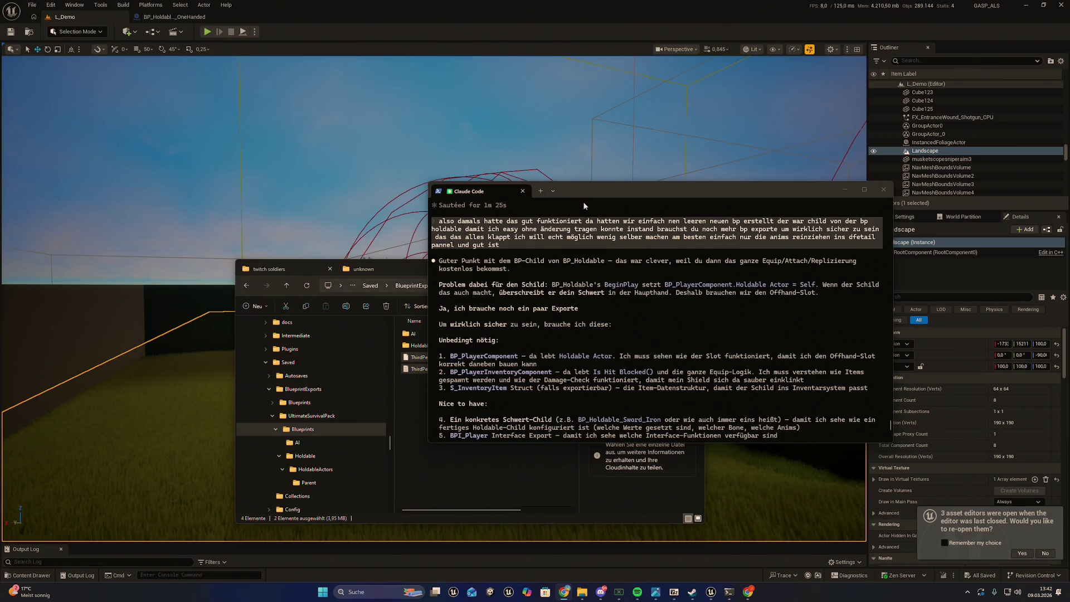
Step: Minimize the Claude Code terminal and the Blueprints export Explorer window to bring Unreal forward
click(845, 189)
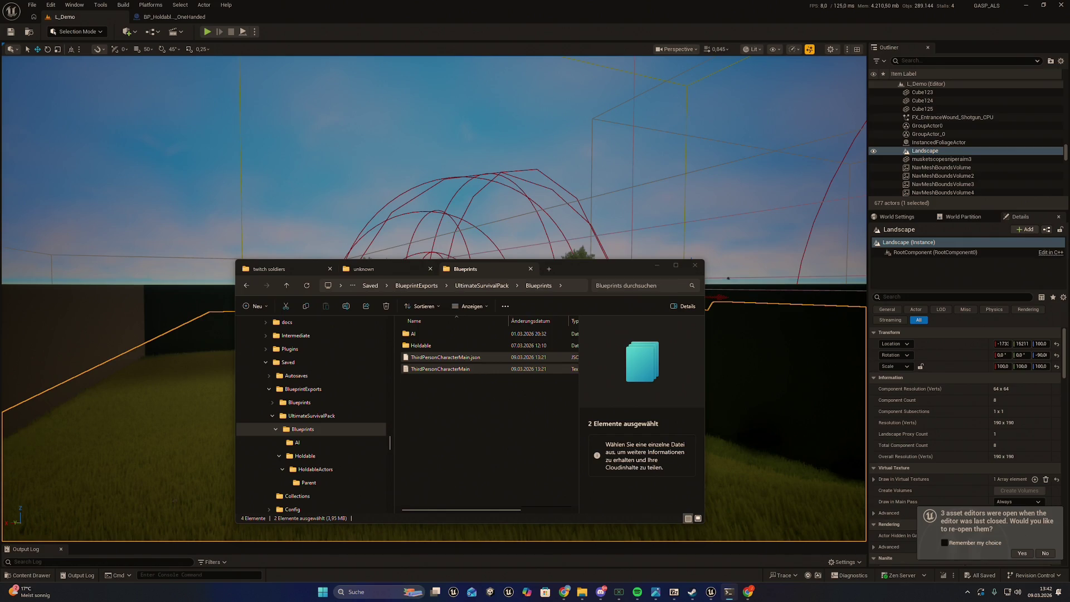
click(650, 199)
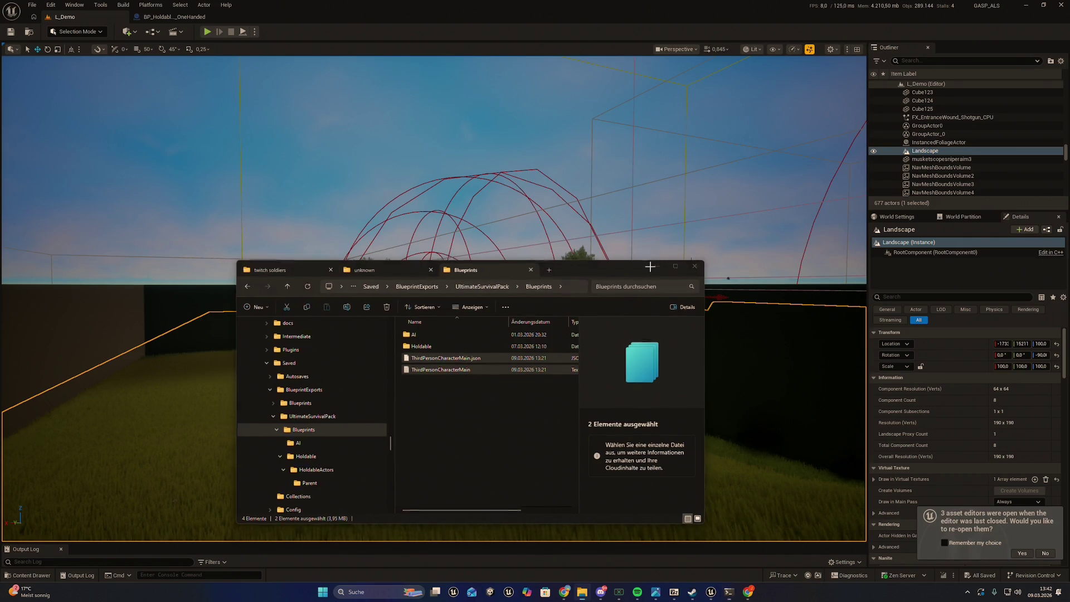
key(ctrl+space)
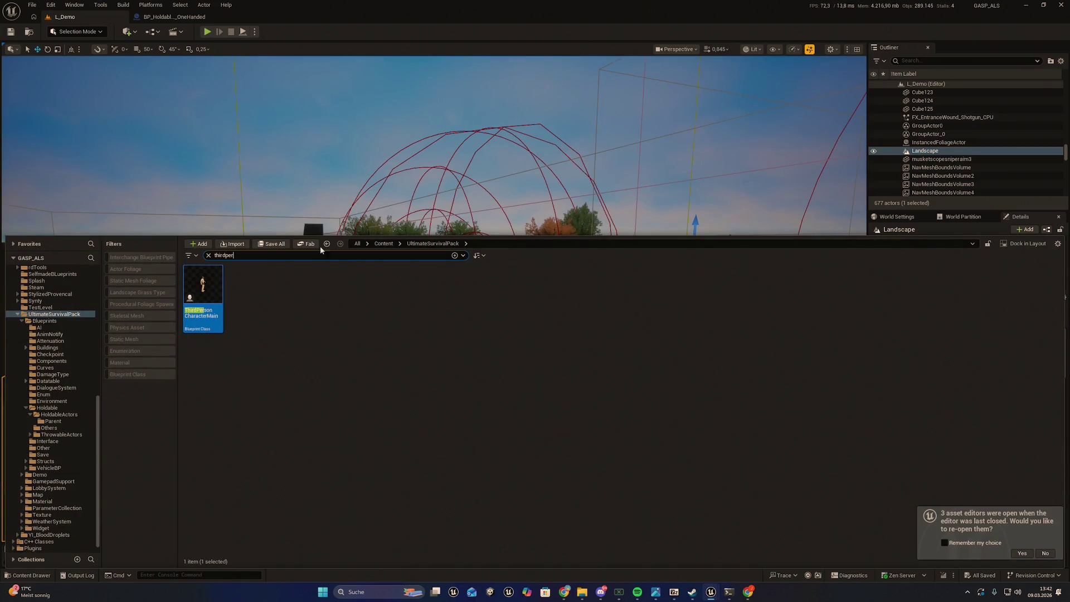
Step: Search all content for 'BP_play' and export BP_PlayerComponent with Export Blueprint for Claude
click(387, 245)
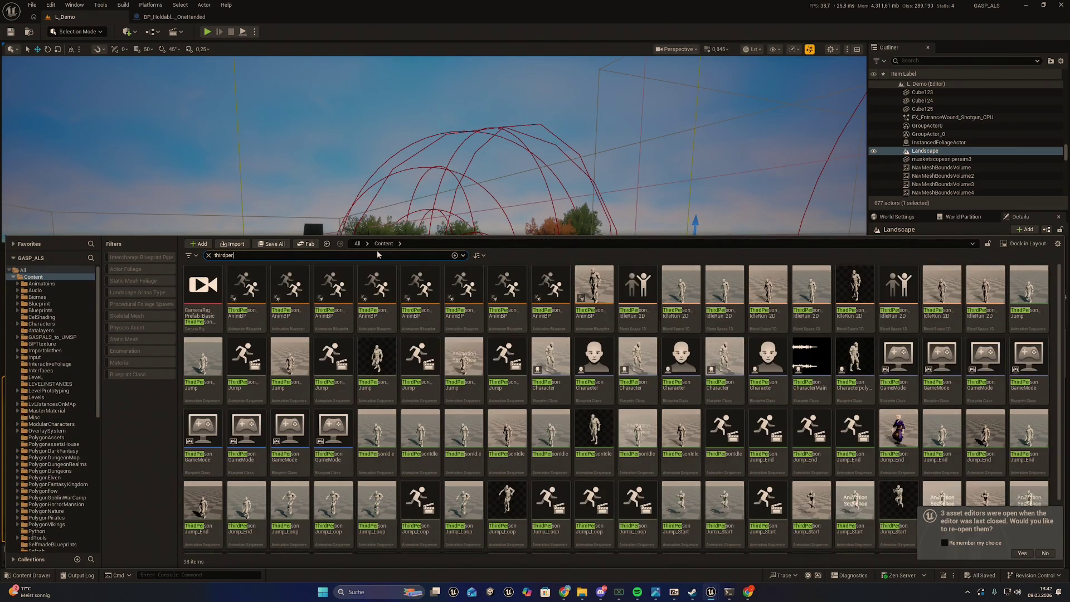
key(ctrl+a)
text(BP_)
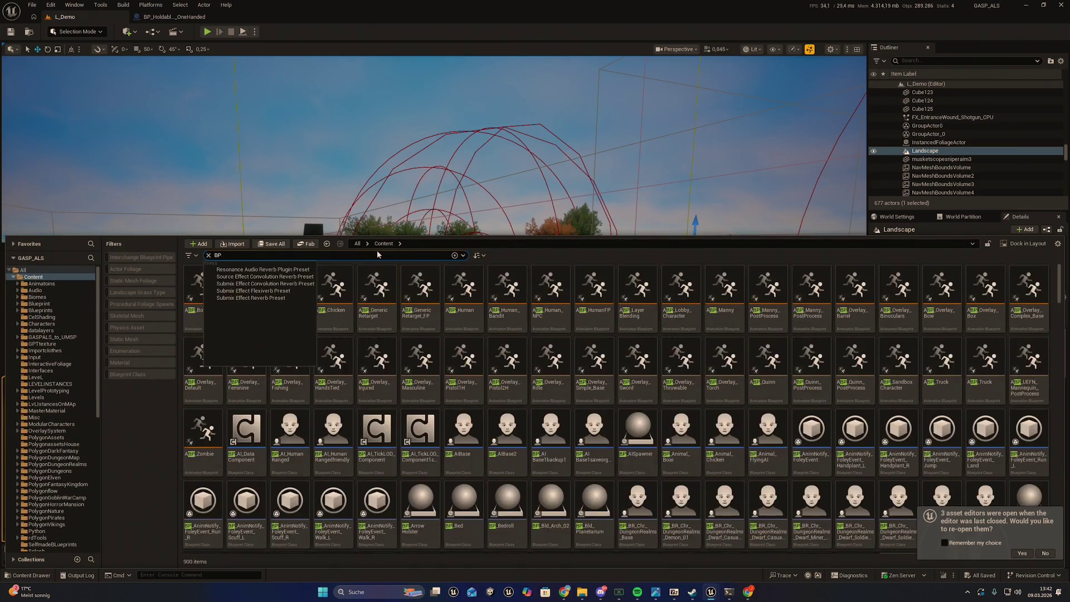
text(play)
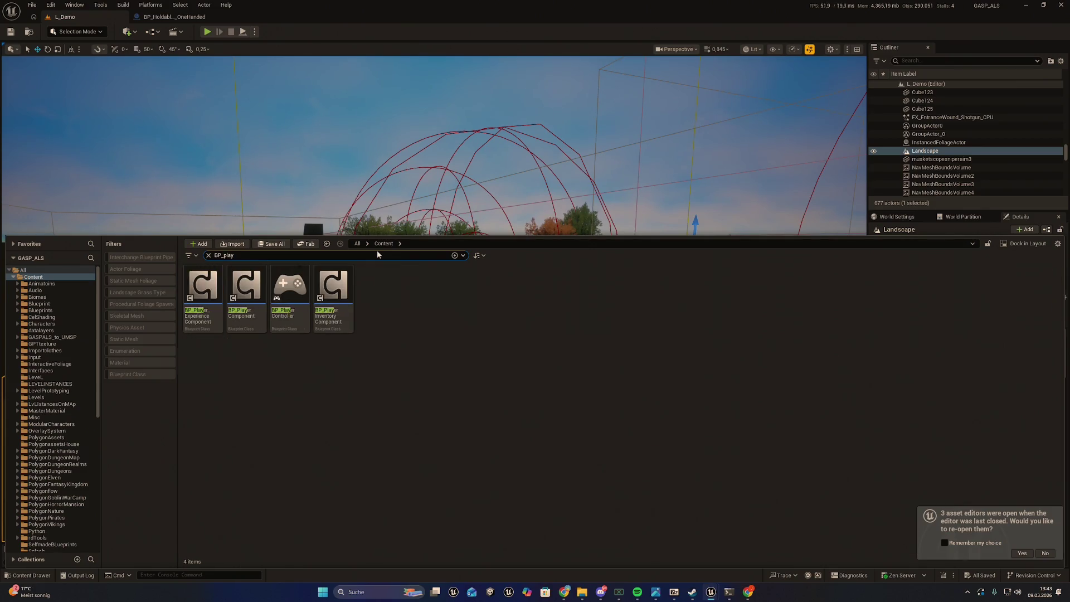
click(231, 304)
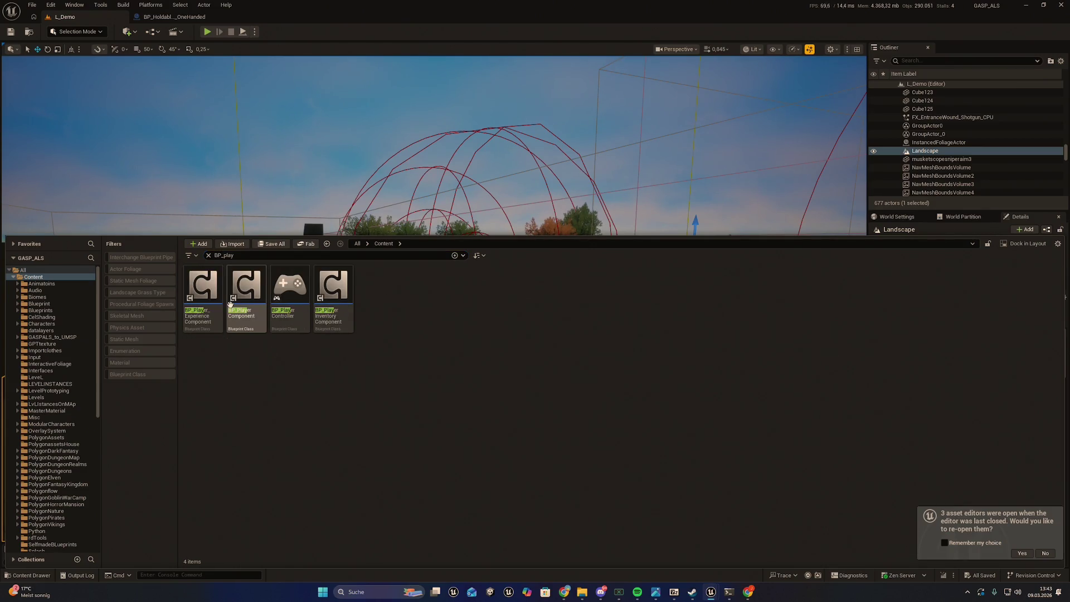
right_click(231, 304)
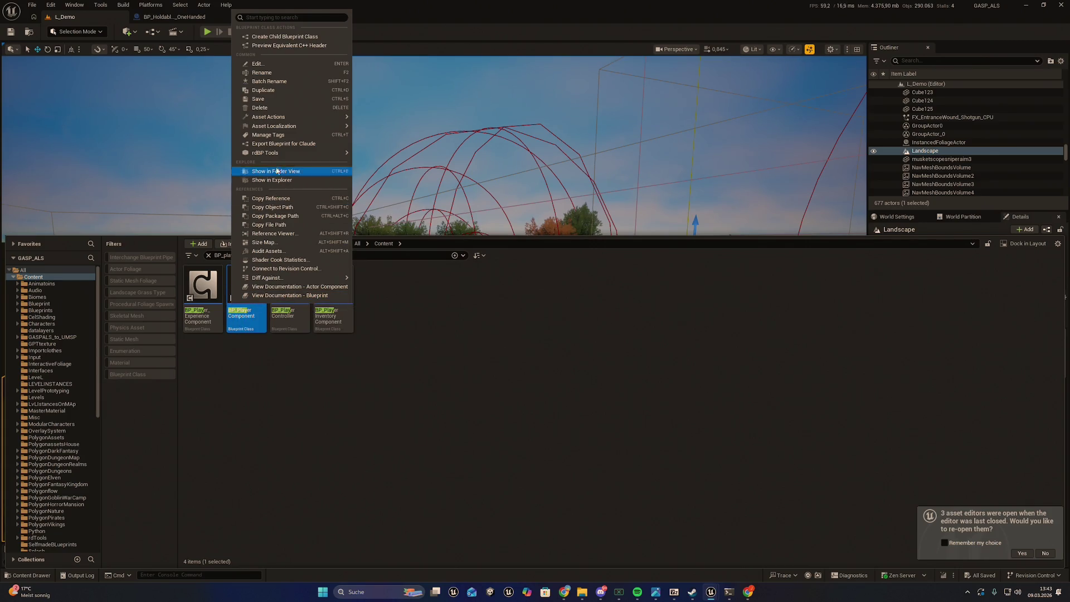
click(281, 143)
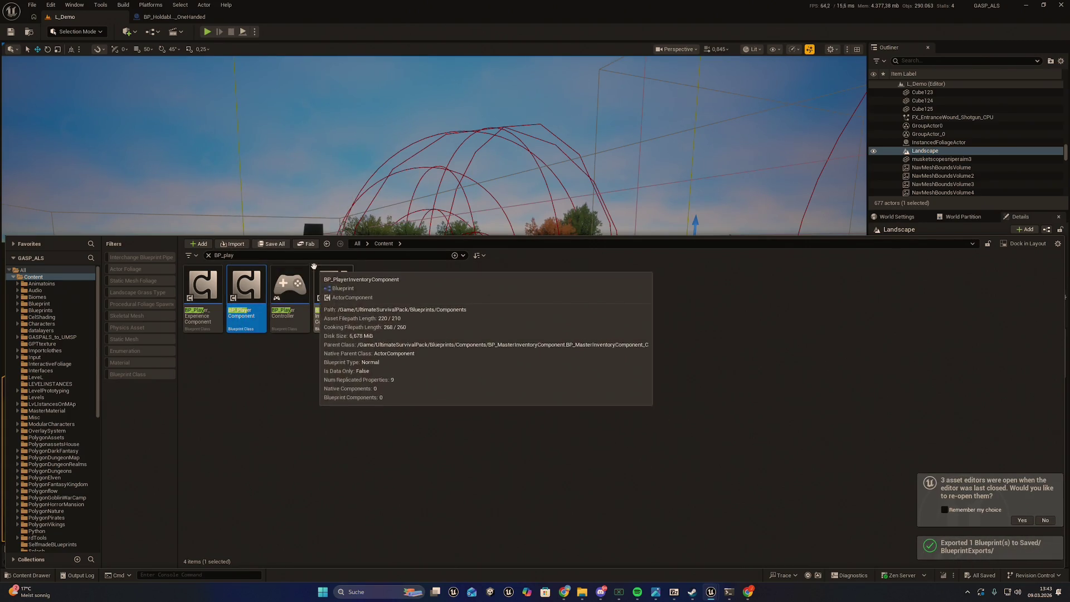
Step: Export BP_PlayerInventoryComponent for Claude the same way
click(330, 291)
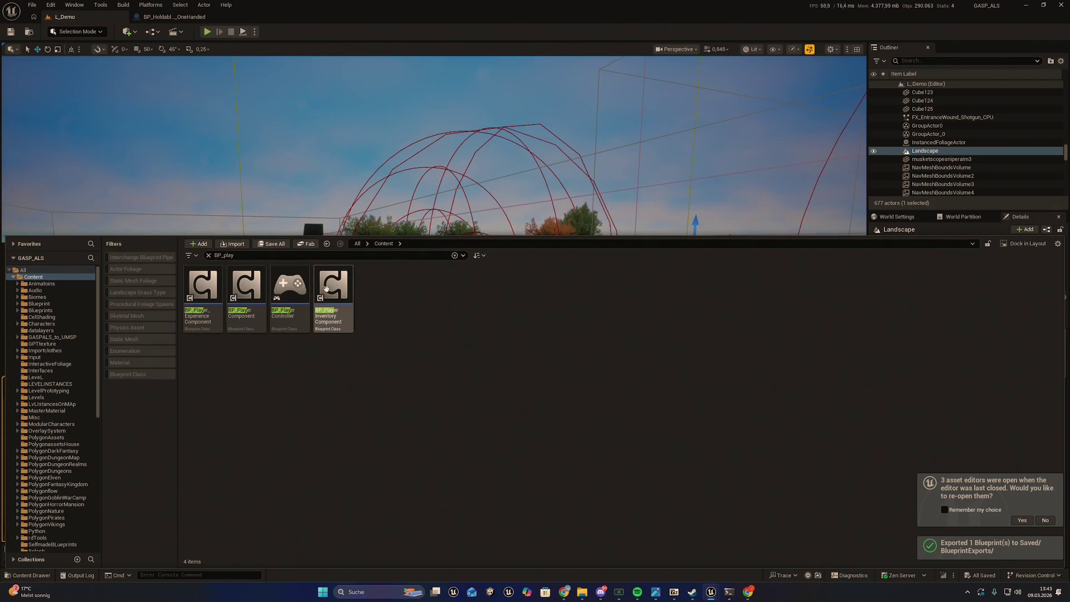
right_click(330, 291)
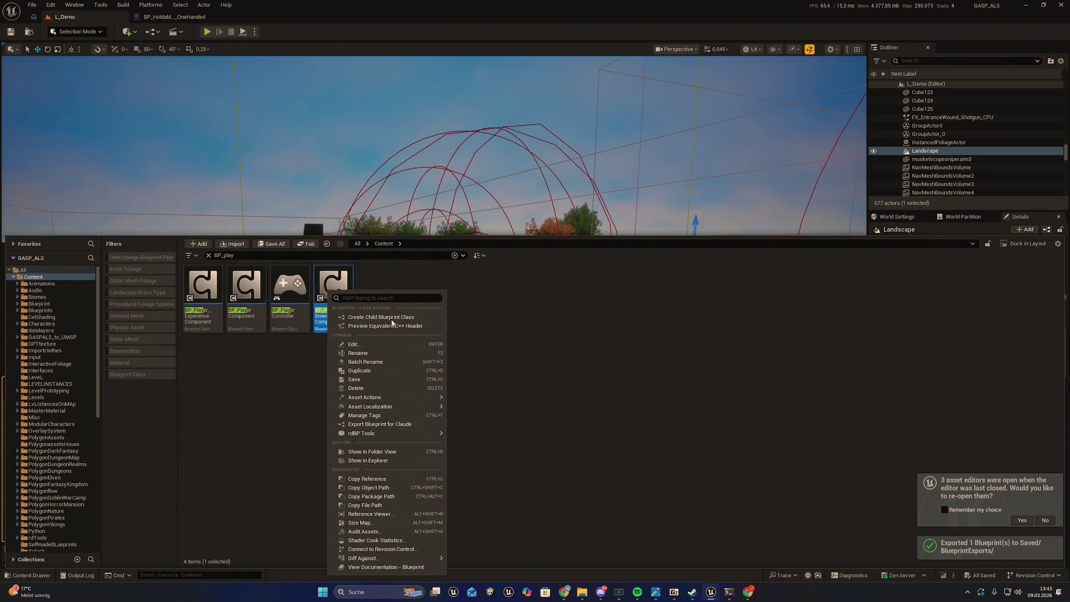
click(392, 423)
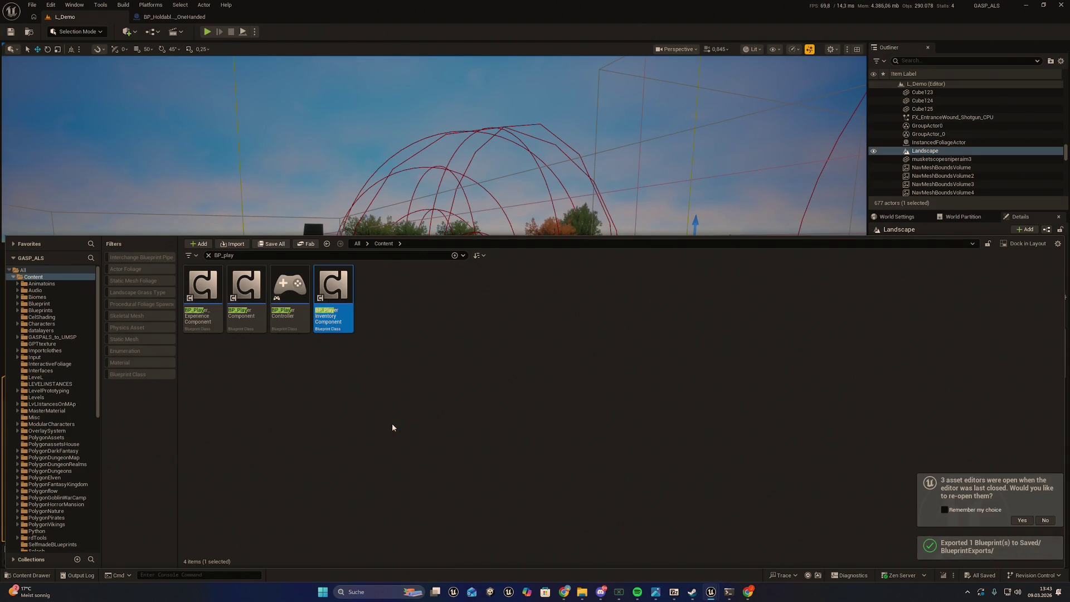
mouse_move(298, 275)
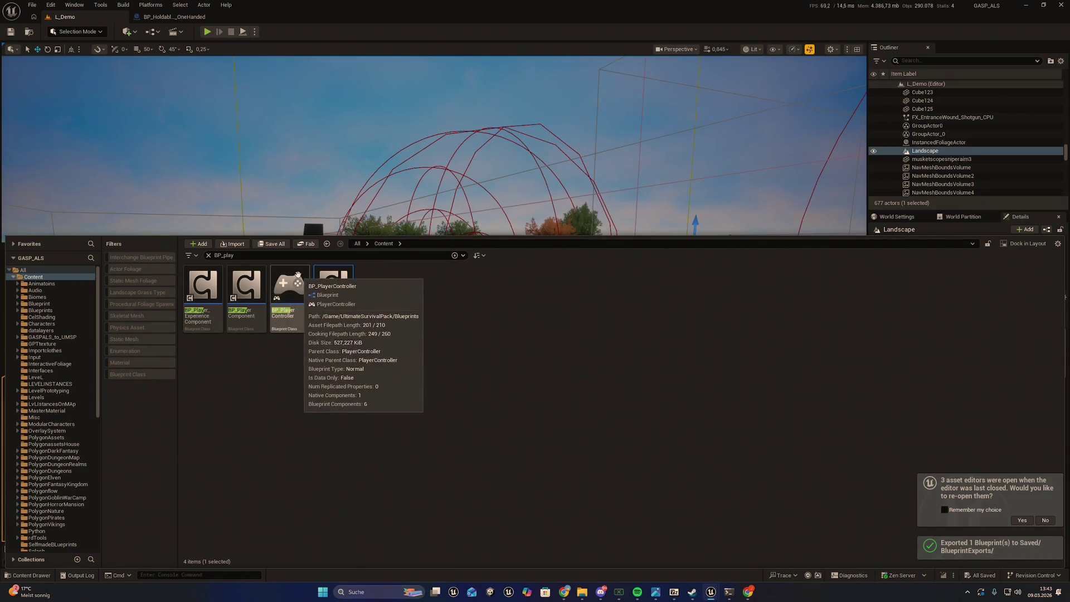
key(ctrl+f)
Step: Search 's_inv' and open the S_InventoryItem struct in its editor
text(s)
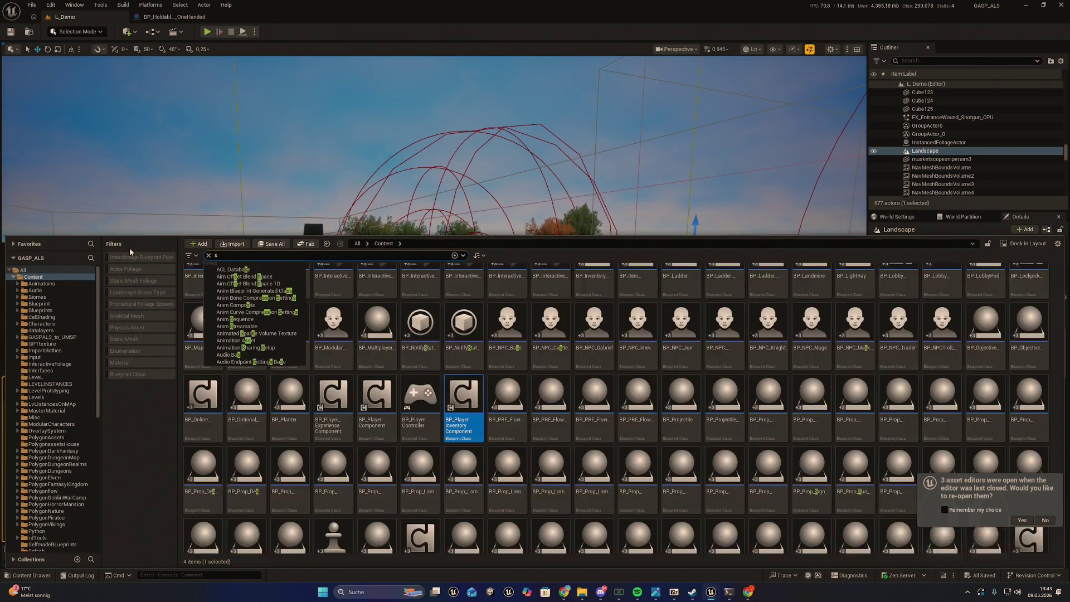
text(_inv)
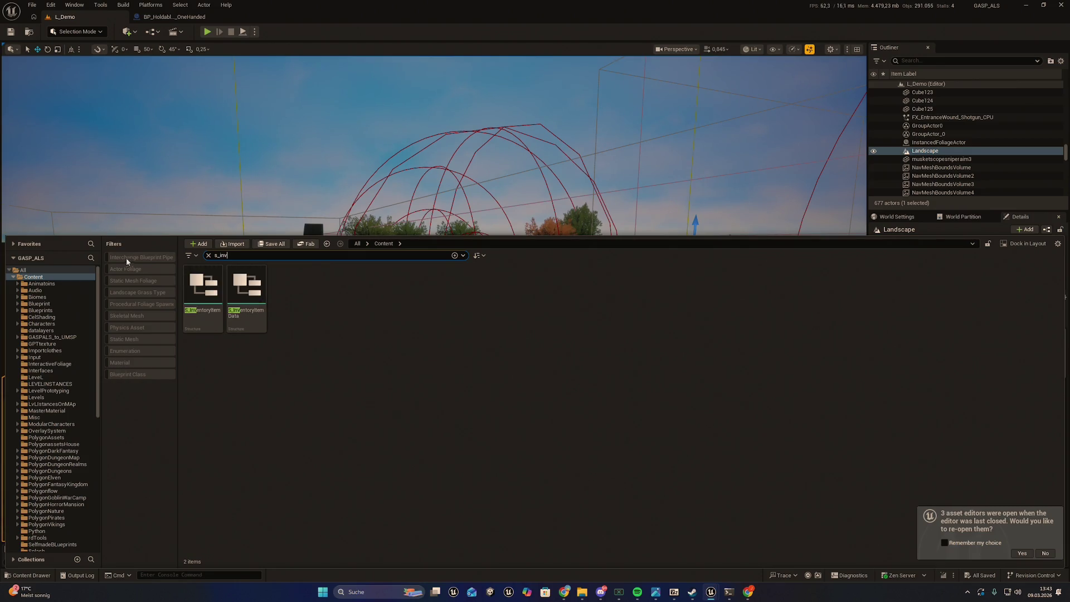
right_click(214, 297)
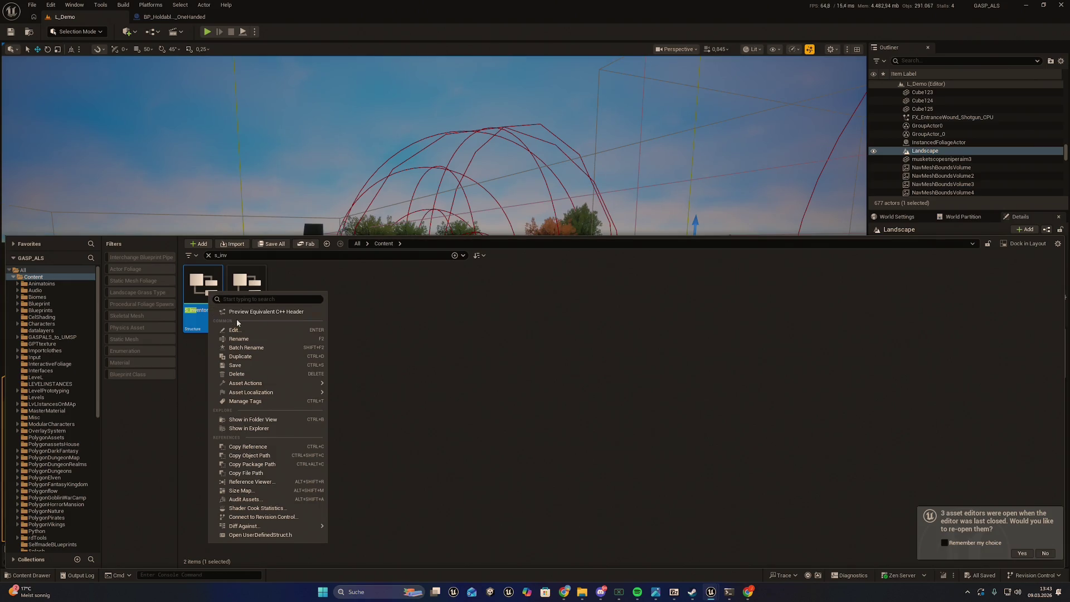
click(389, 319)
click(193, 291)
click(255, 294)
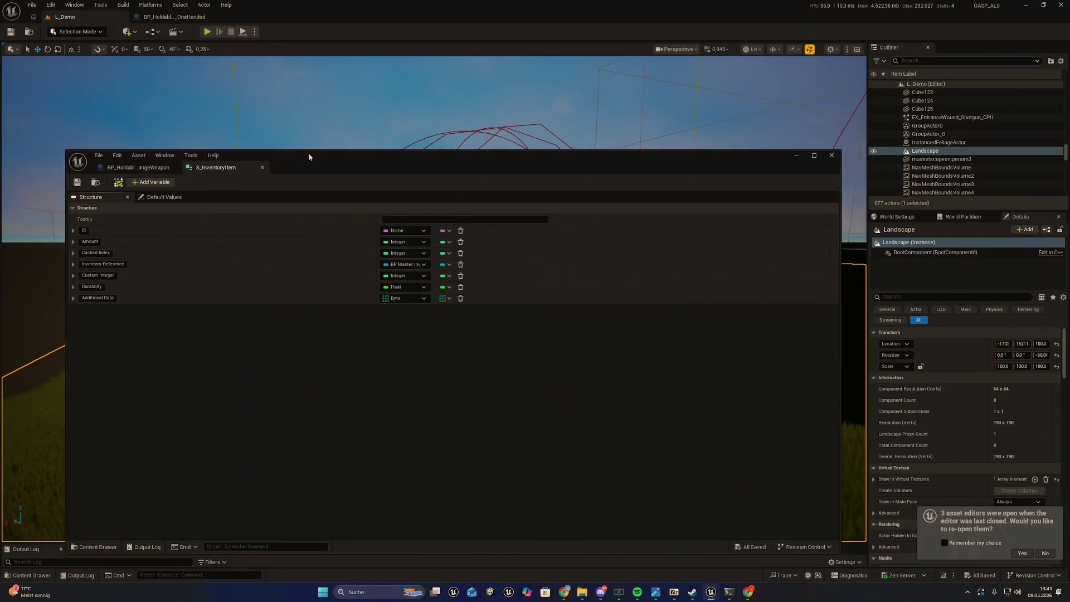
Step: Expand the struct members (ID, Amount, Cached Index, Inventory Reference, Custom Integer, Durability, Additional Data) and maximize the editor
drag(309, 153, 376, 195)
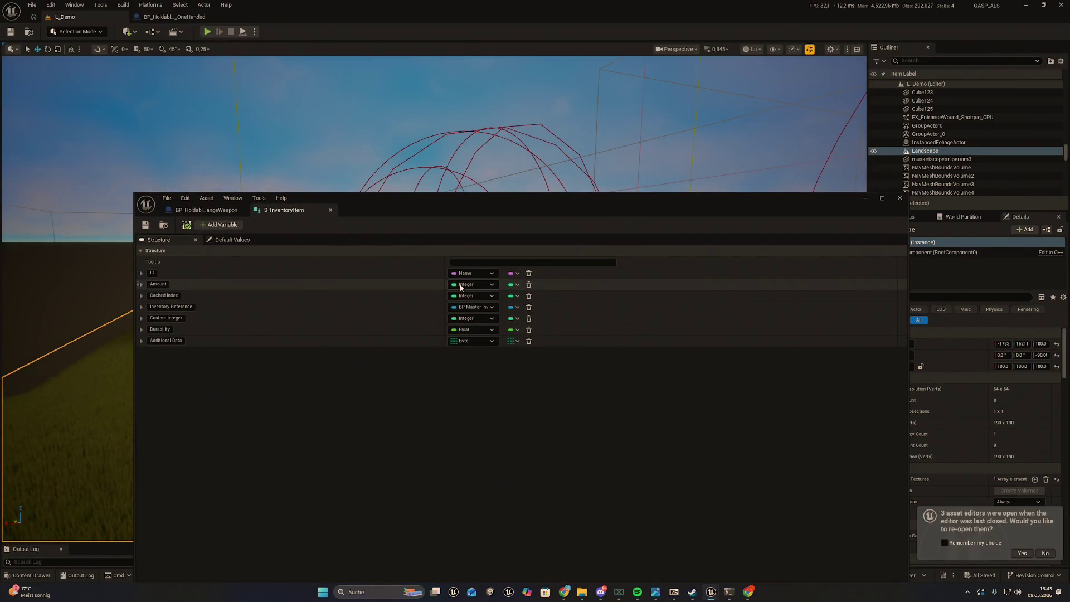
click(140, 273)
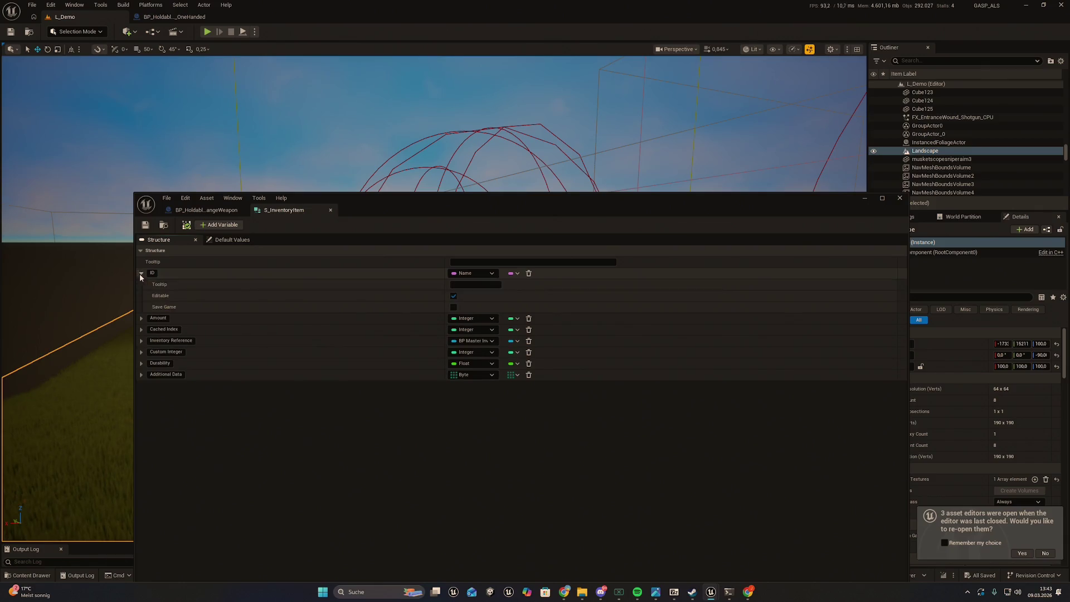
click(143, 374)
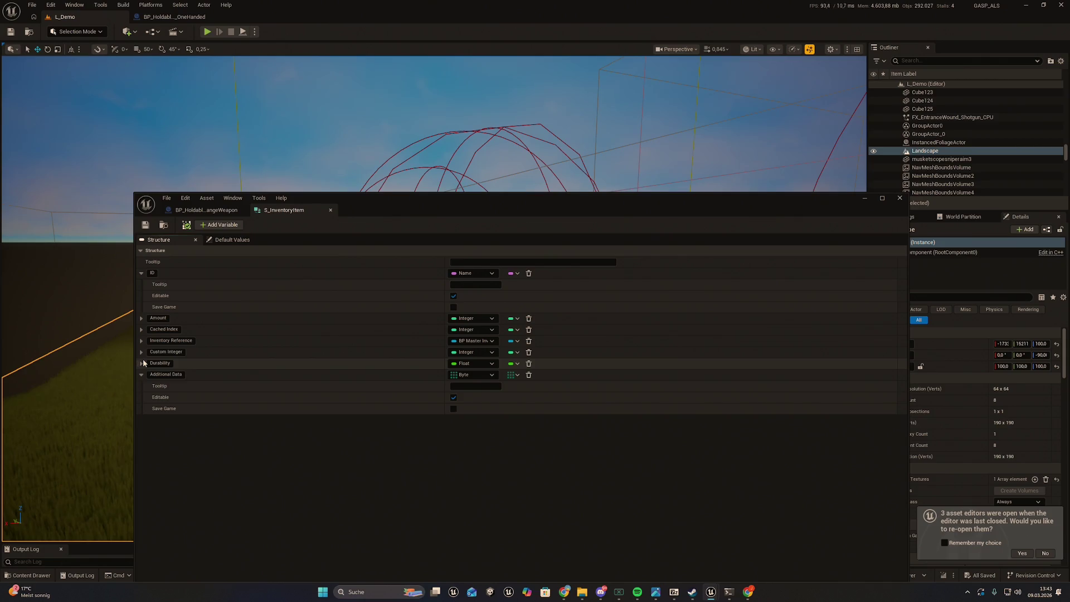
click(141, 363)
click(142, 352)
click(142, 341)
click(141, 330)
click(141, 318)
double_click(380, 199)
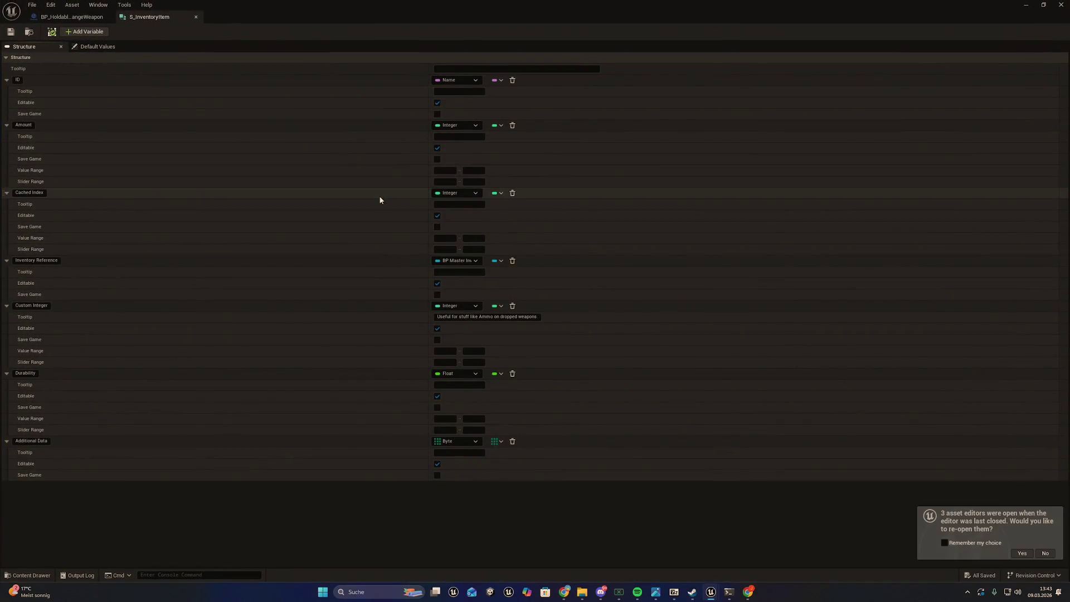
Step: Snip the full struct member list, closing the weapon Blueprint tab, then minimize the struct editor
key(super+shift+s)
mouse_move(3, 30)
mouse_down()
mouse_move(547, 286)
mouse_move(990, 530)
mouse_move(1062, 544)
mouse_up()
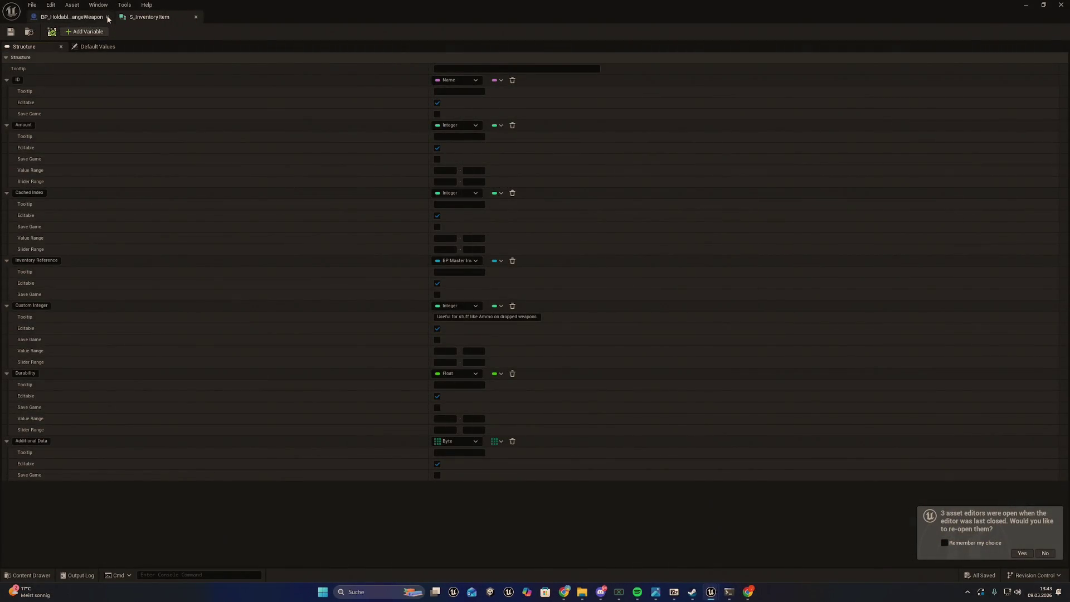
click(108, 17)
key(super+shift+s)
mouse_move(2, 1)
mouse_down()
mouse_move(530, 245)
mouse_move(1069, 439)
mouse_up()
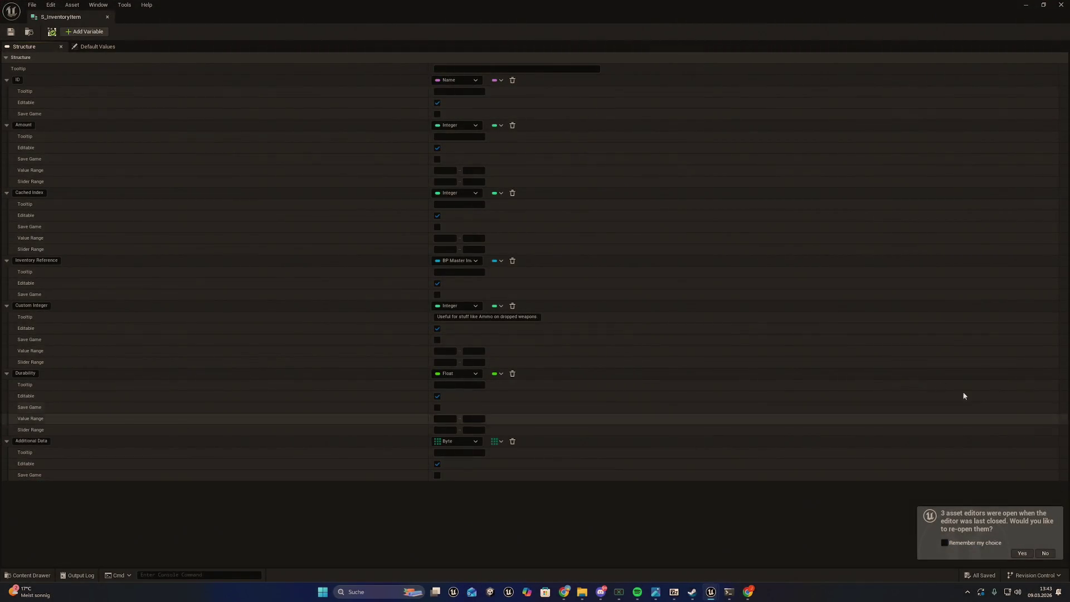
click(1022, 5)
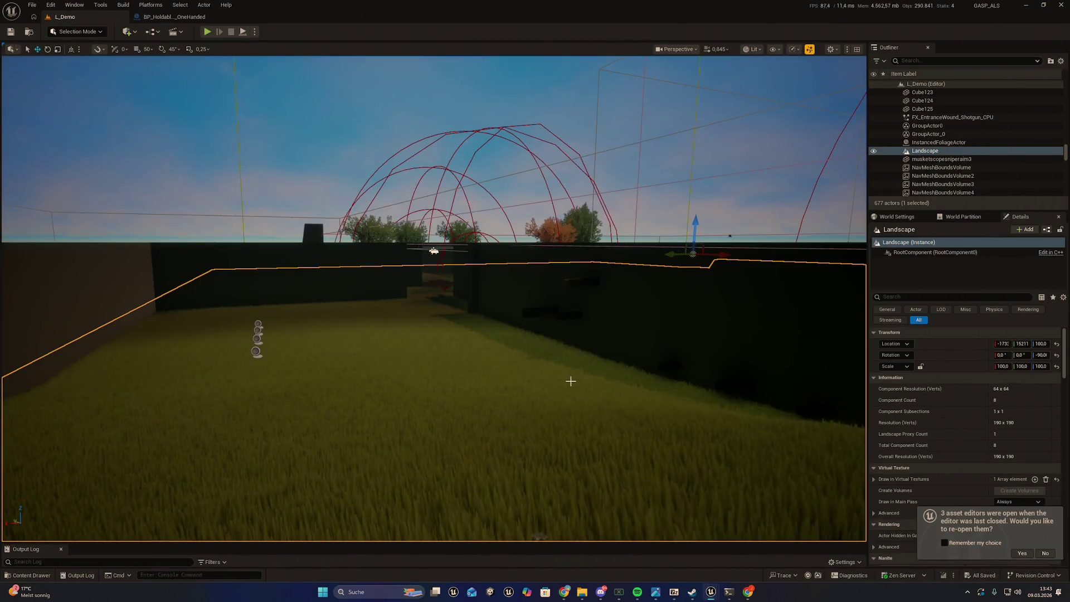
Step: Browse to Bilder > Bildschirmfotos in File Explorer and select the newest screenshot
mouse_move(589, 595)
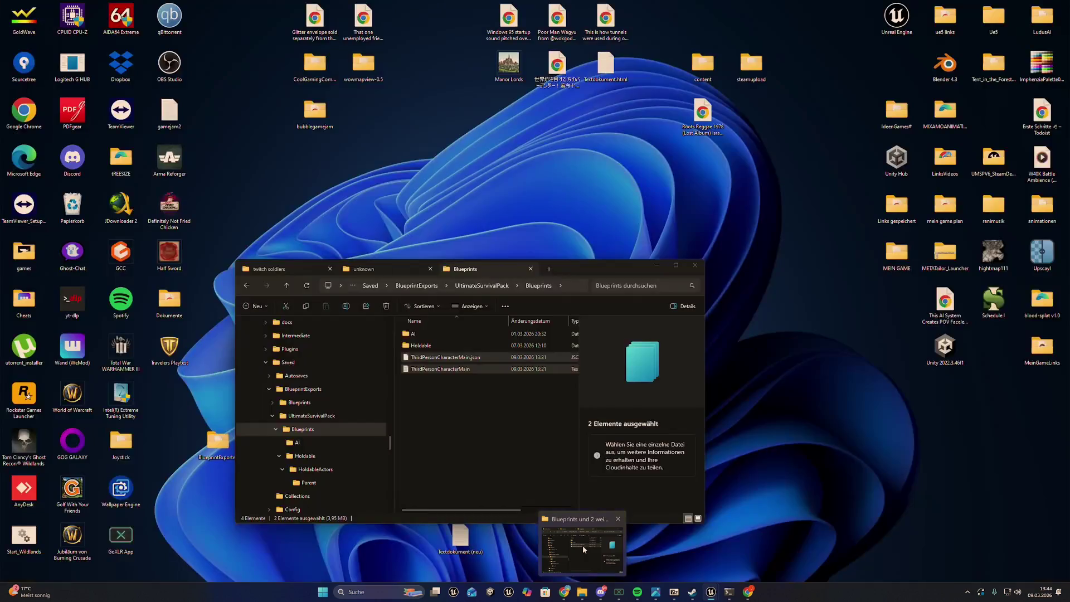
click(583, 545)
click(345, 266)
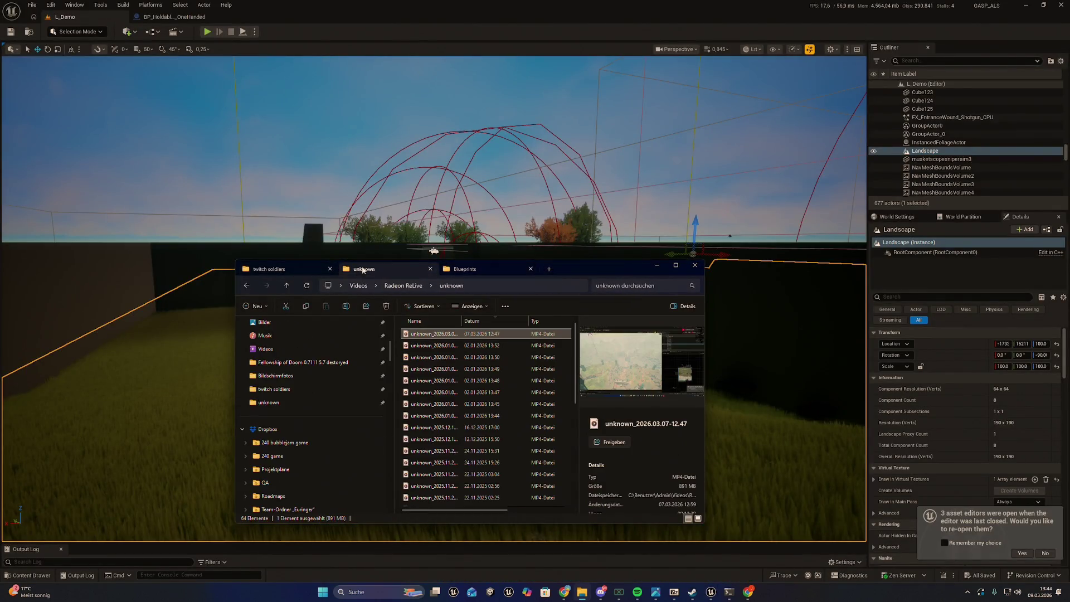
click(313, 322)
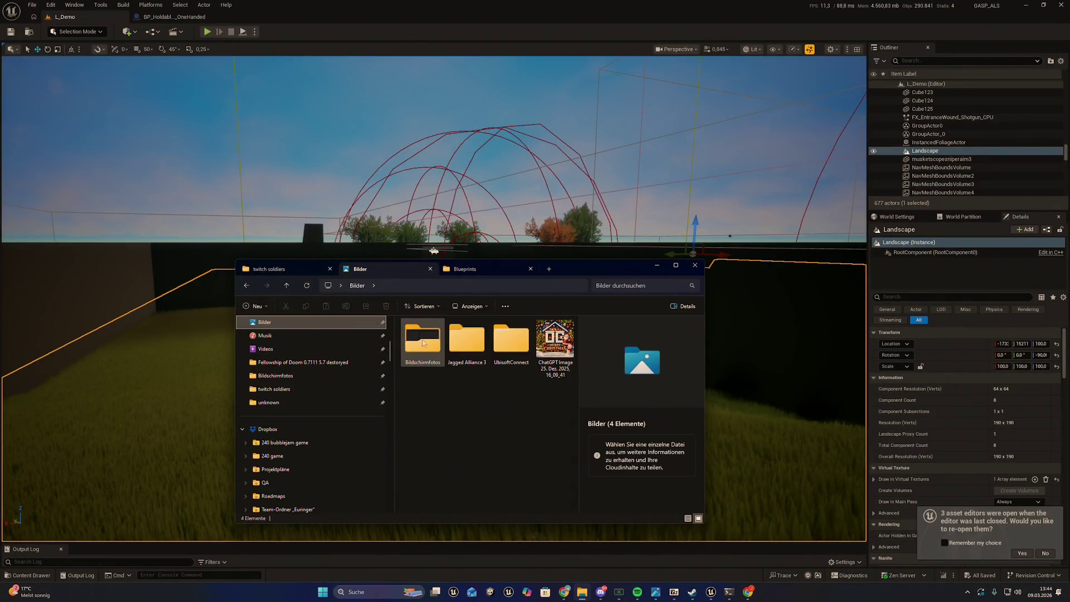
double_click(417, 346)
click(413, 356)
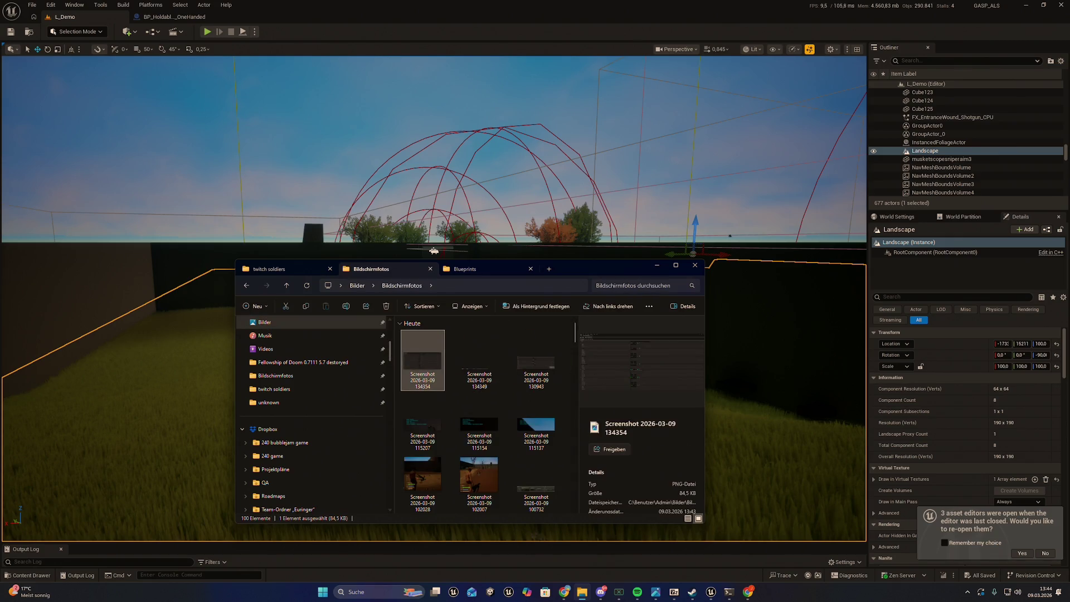
click(582, 592)
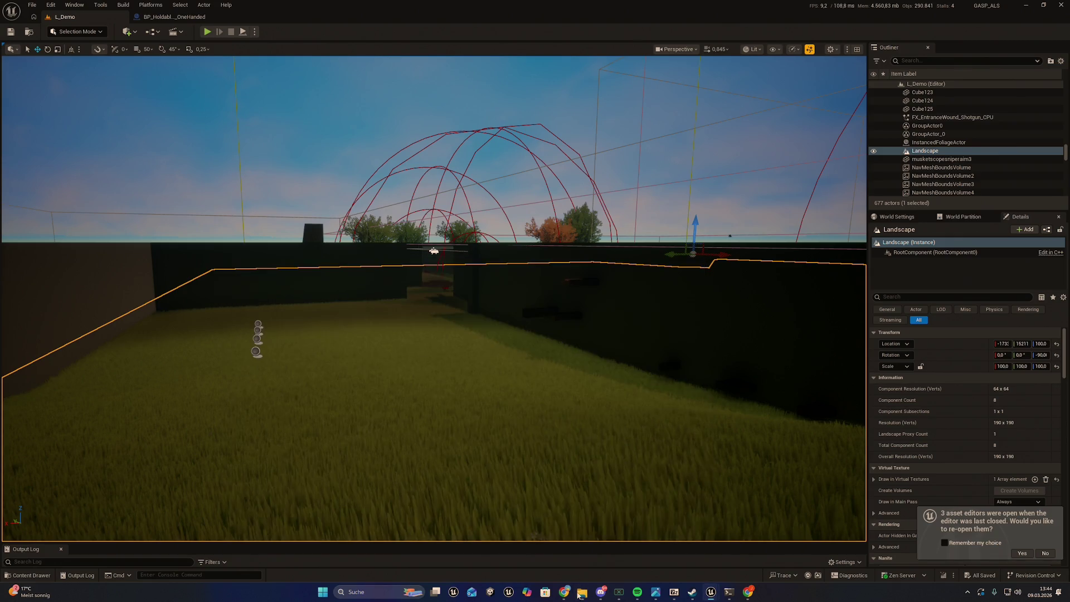
click(581, 592)
Step: Open the Components export folder, select all four player component files, then return to Unreal
click(445, 264)
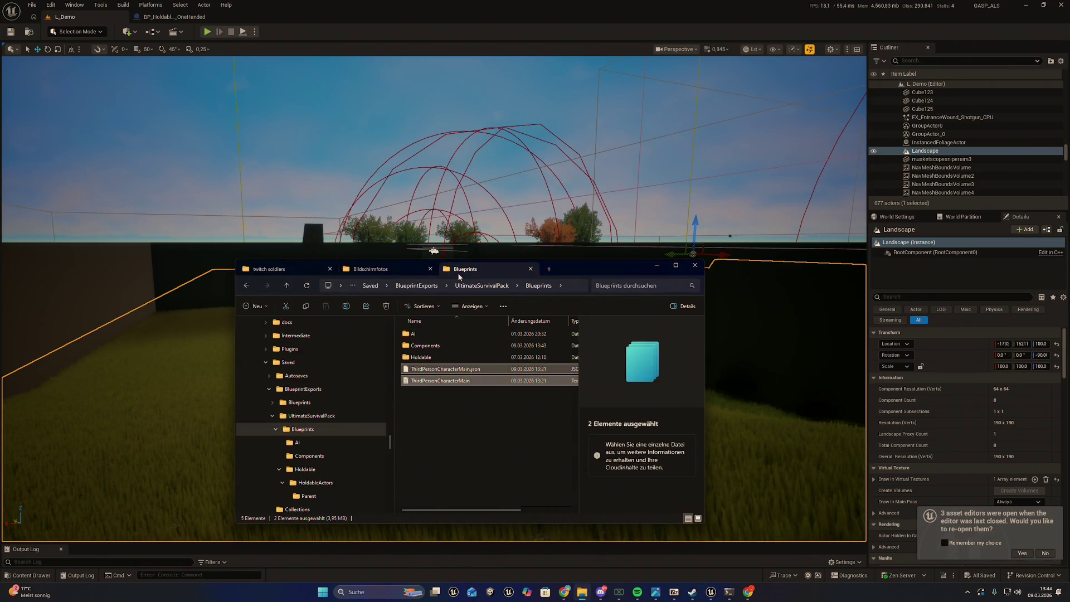
double_click(432, 346)
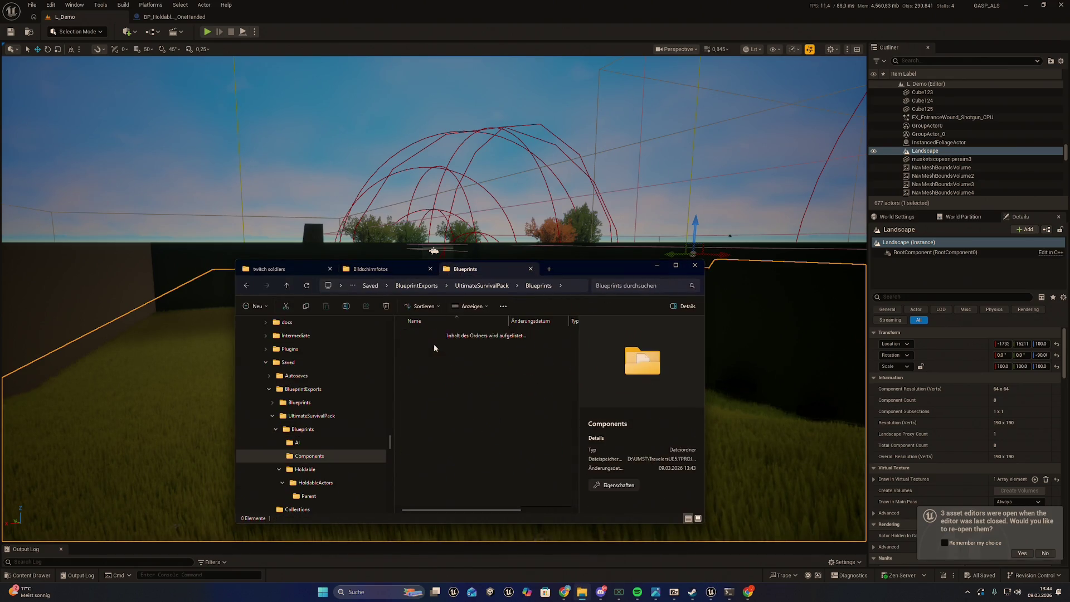
click(440, 368)
drag(440, 366, 436, 331)
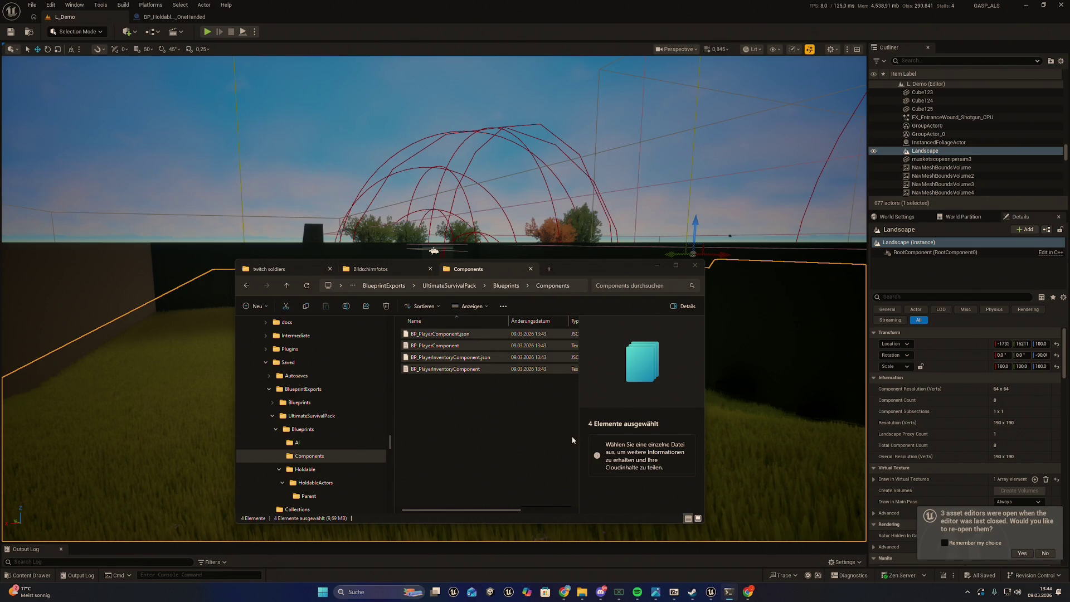
key(alt+Left)
key(alt+Tab)
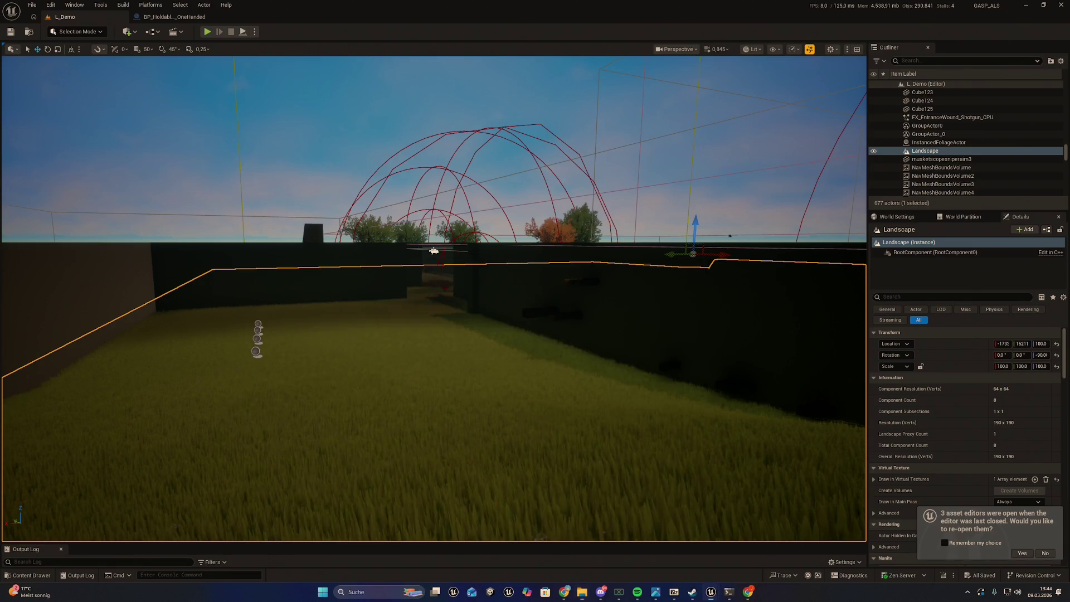
Step: Clear the search filter and browse the Content Drawer to UltimateSurvivalPack/Blueprints/Holdable/HoldableActors
key(ctrl+space)
key(alt+Left)
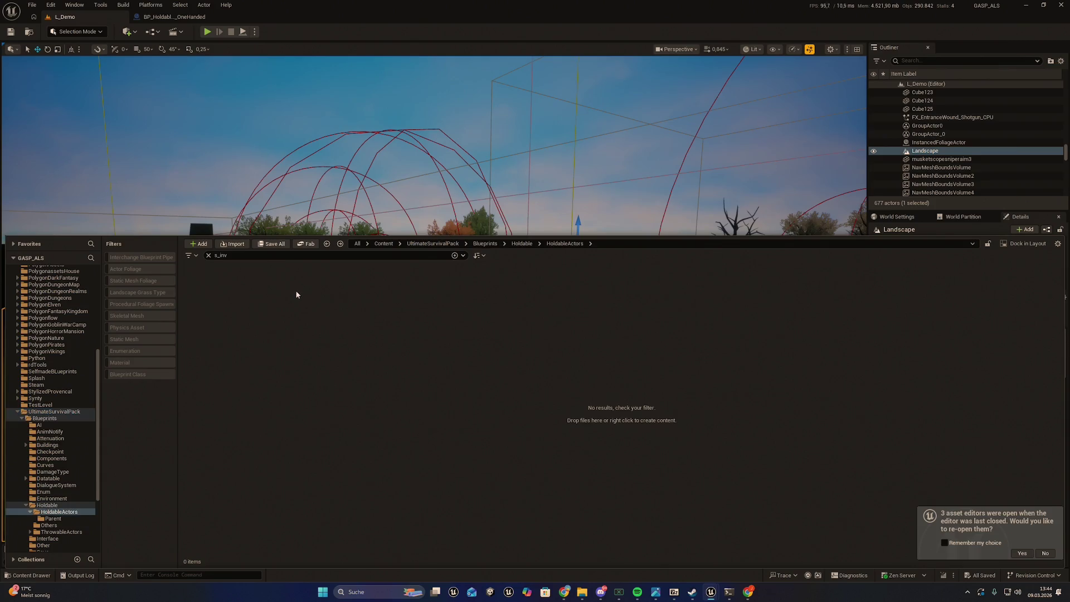
key(alt+Left)
click(270, 256)
key(BackSpace)
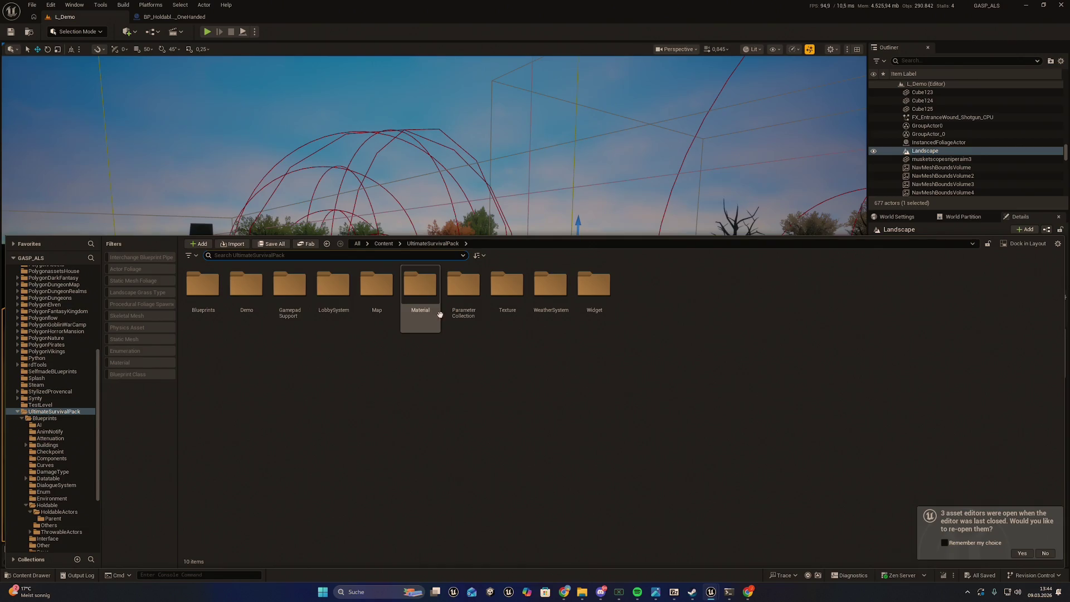
click(212, 301)
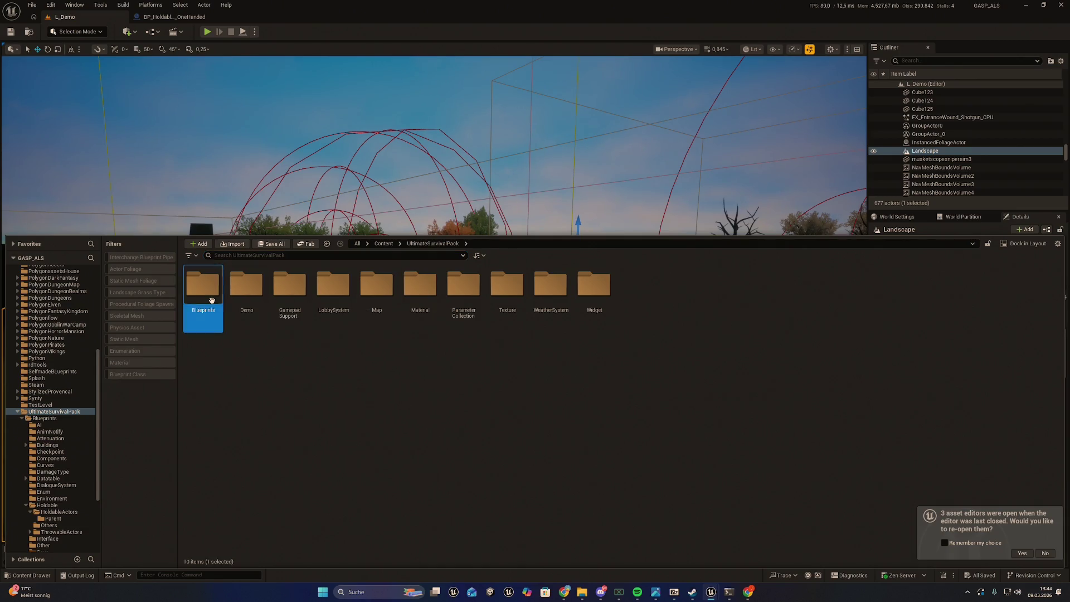
double_click(211, 301)
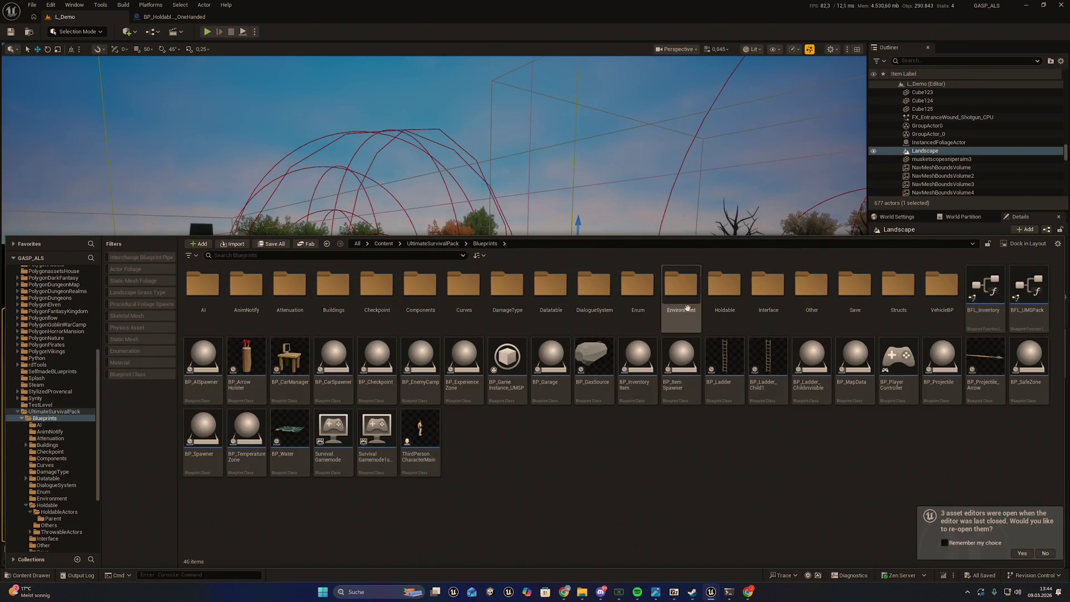
click(724, 291)
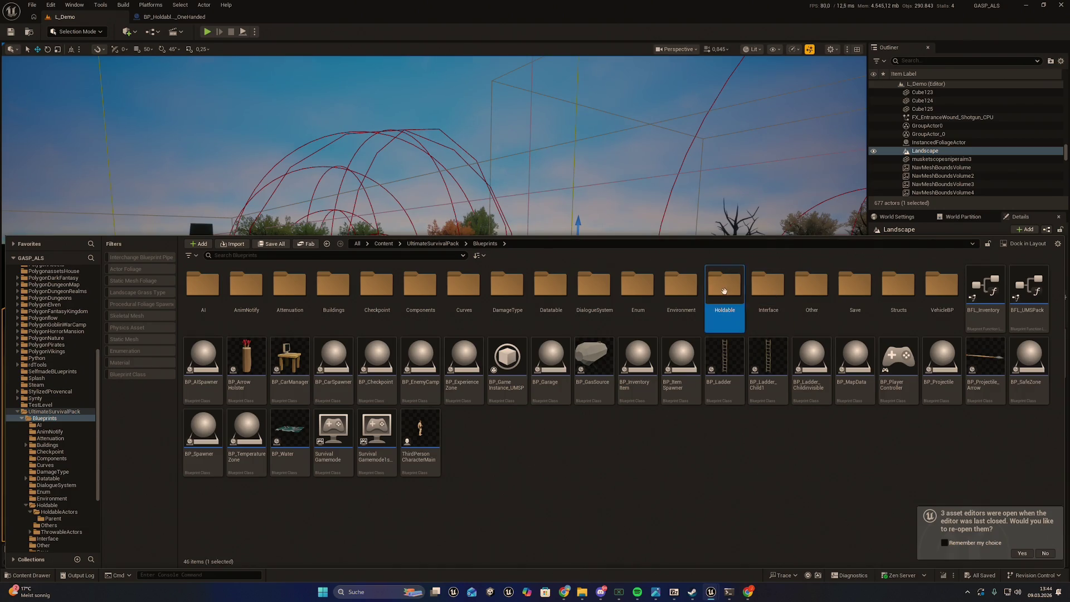
double_click(724, 291)
double_click(202, 284)
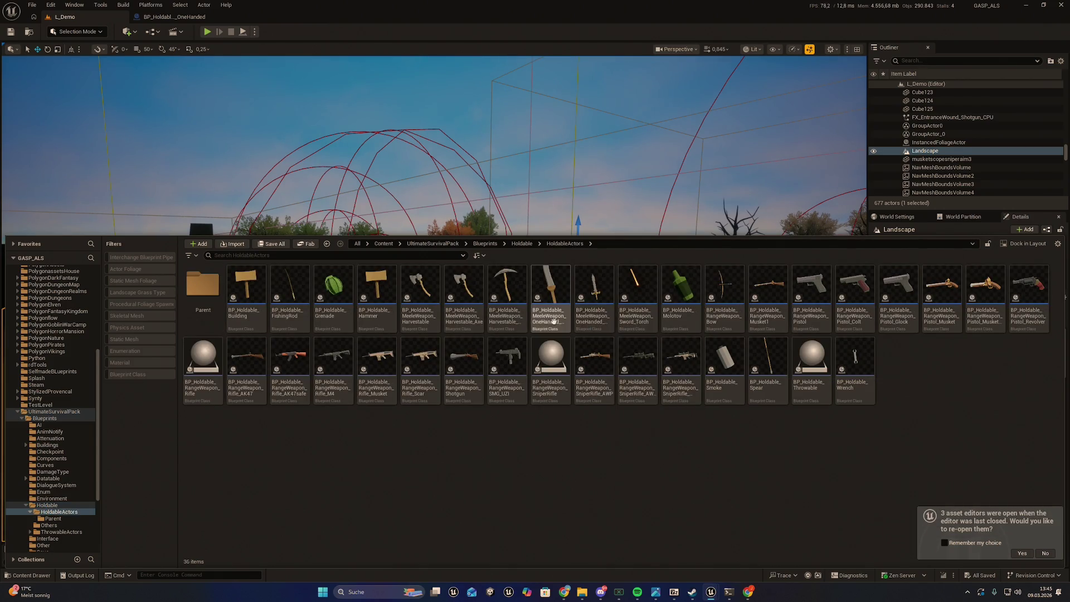
Step: Export the Sword and Machette blueprints as JSON and TXT with Export 2 Blueprints for Claude
click(577, 321)
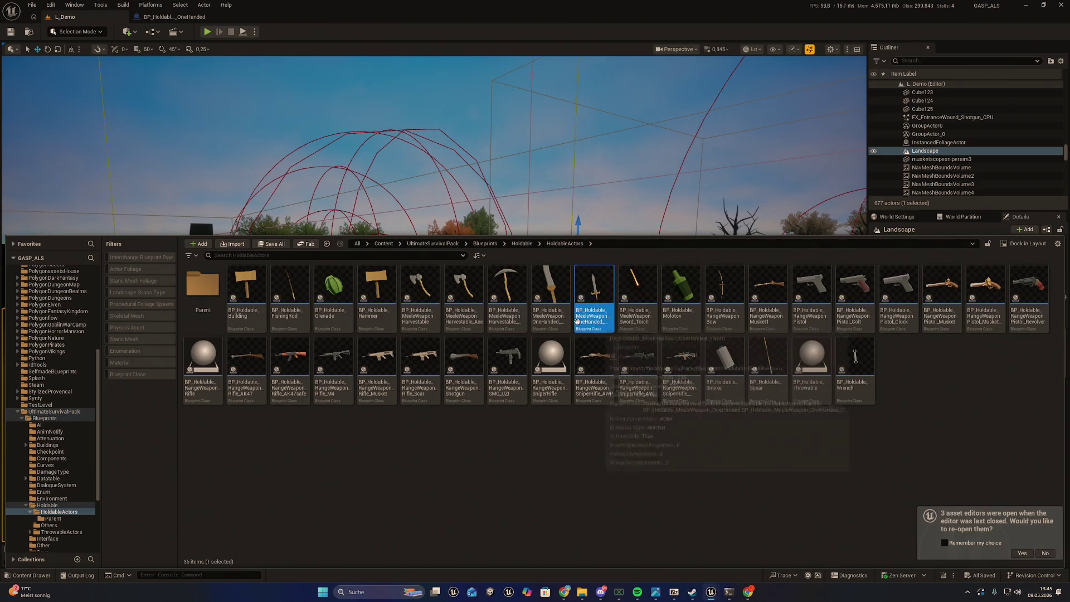
ctrl+click(557, 287)
right_click(595, 289)
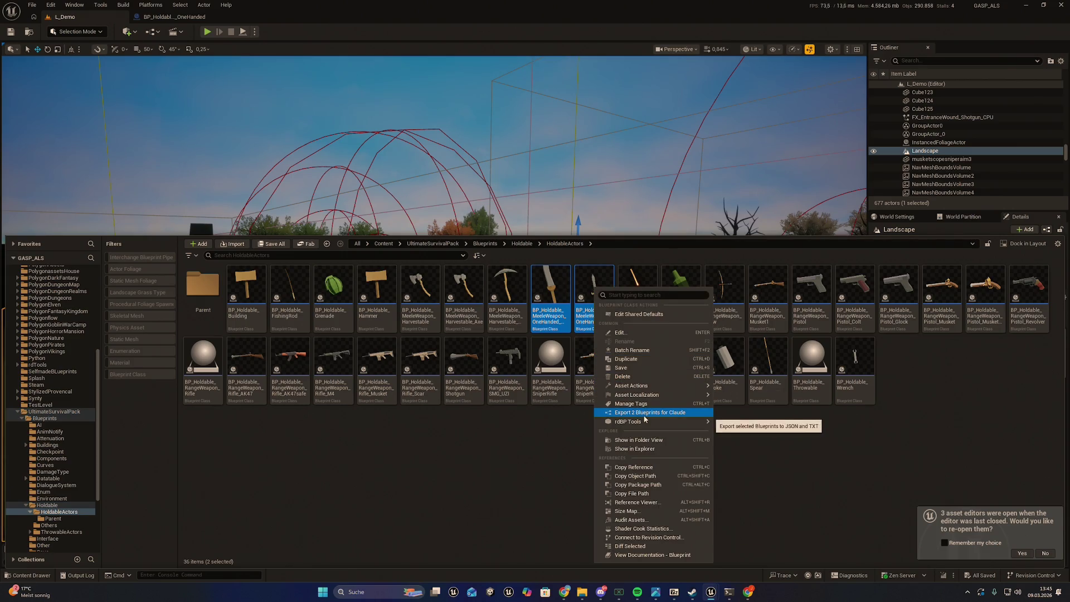
click(674, 412)
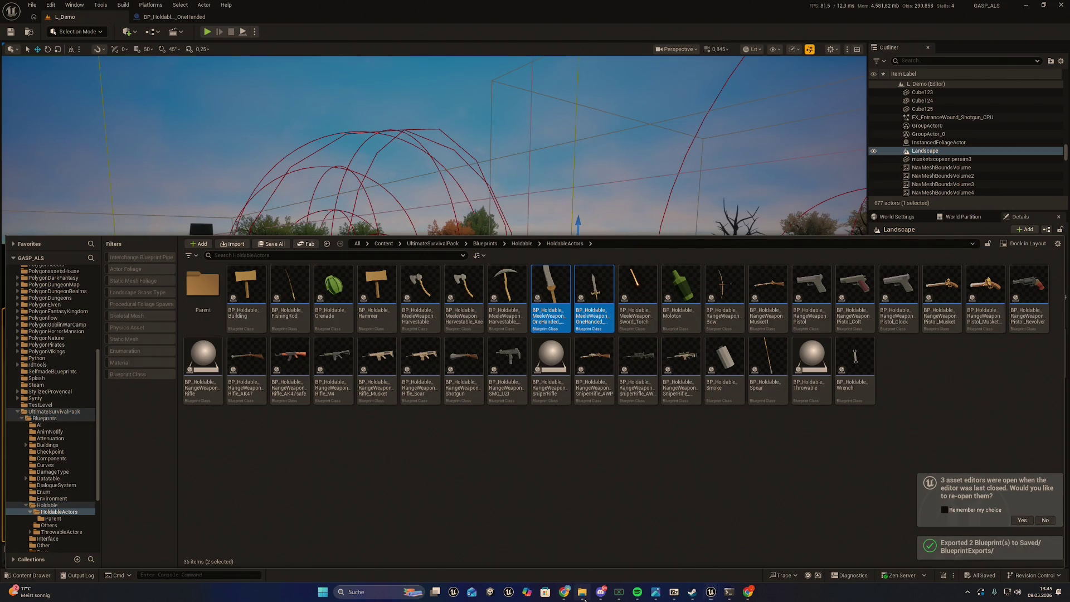
click(583, 594)
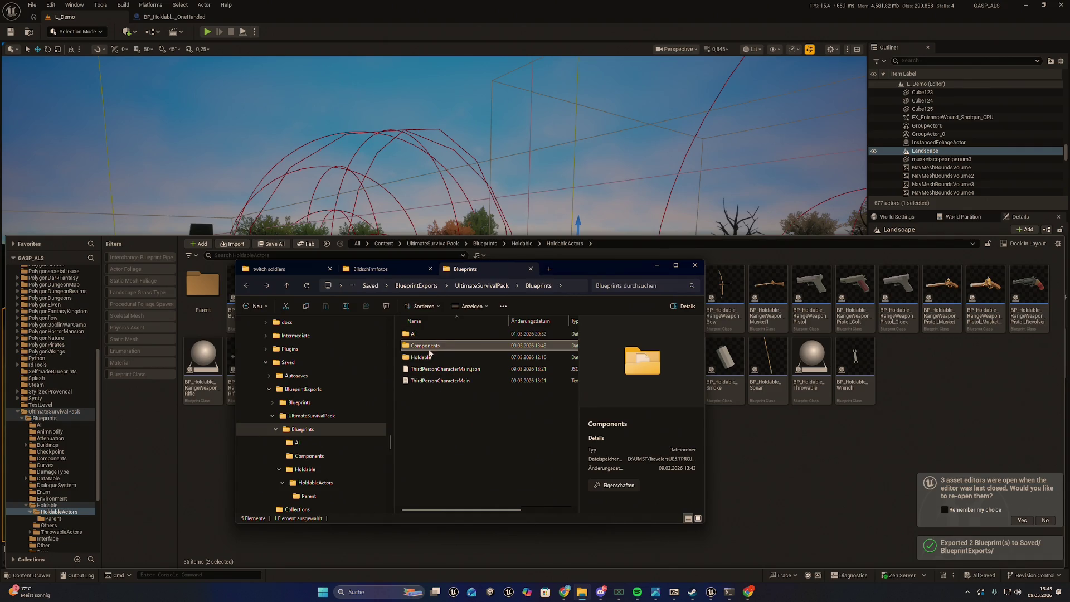
Step: Open the Holdable > HoldableActors exports, widen the Name column, and select the four Sword/Machette files
double_click(429, 354)
double_click(430, 336)
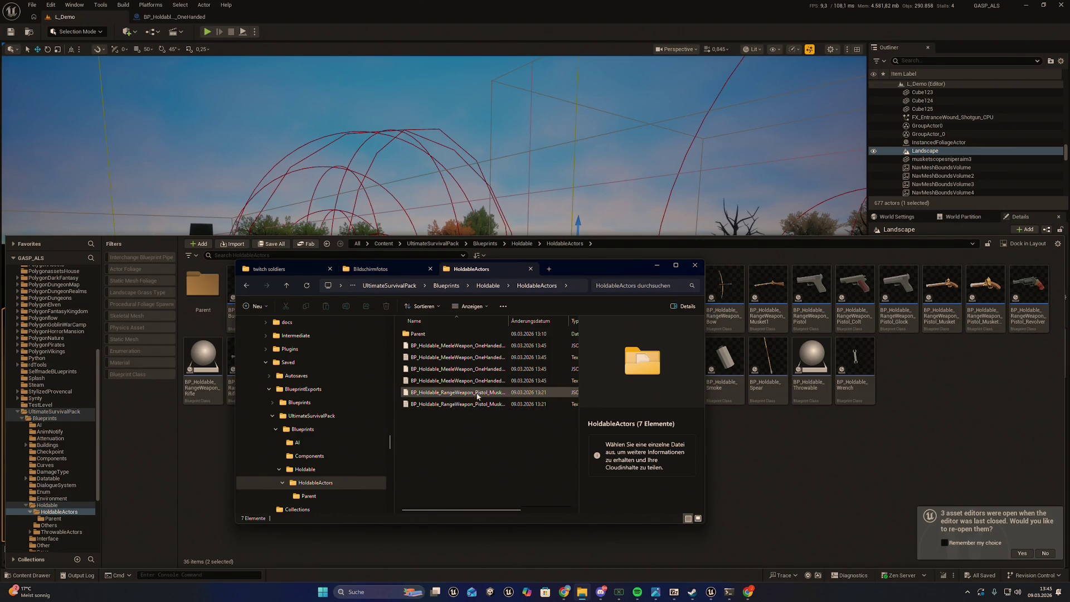
drag(508, 320, 552, 322)
click(515, 357)
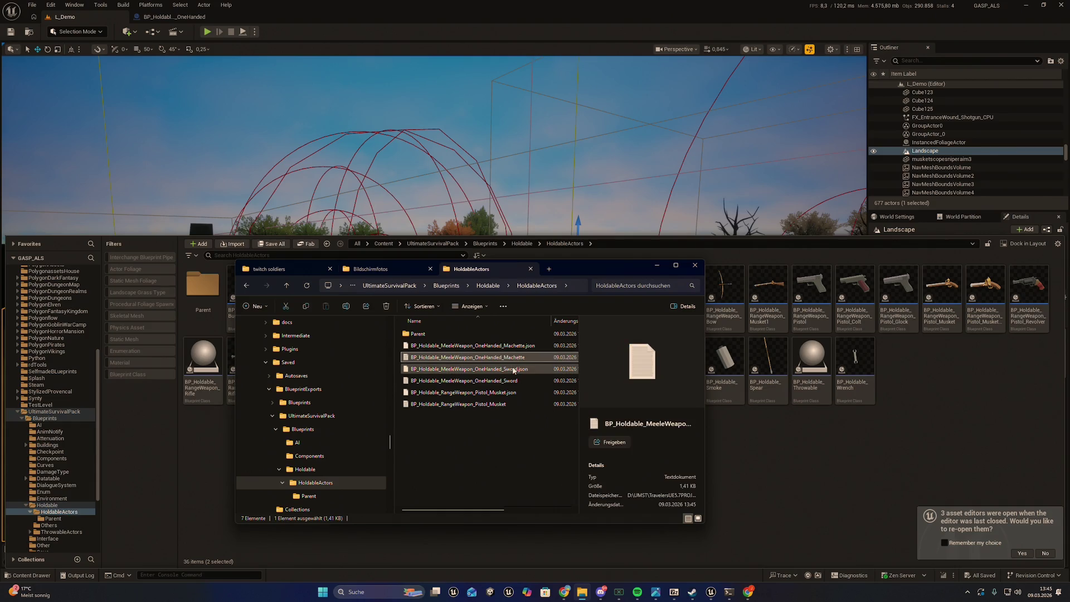
shift+click(514, 380)
ctrl+click(493, 346)
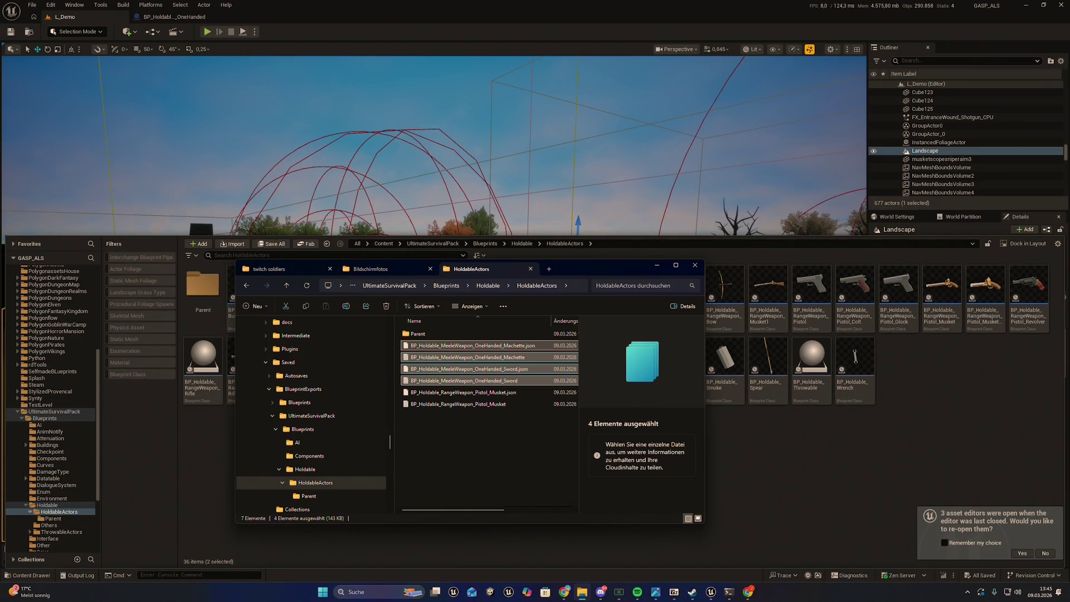
key(alt+Tab)
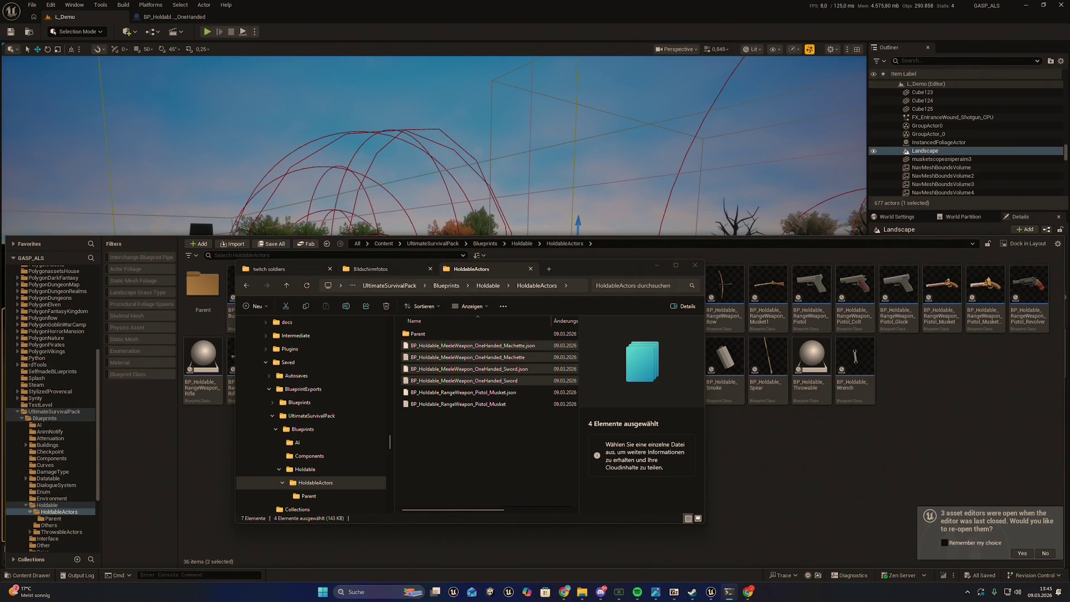
Step: Slide the browser aside to view the editor's Content Browser, then snap the Reddit window back maximized
click(657, 266)
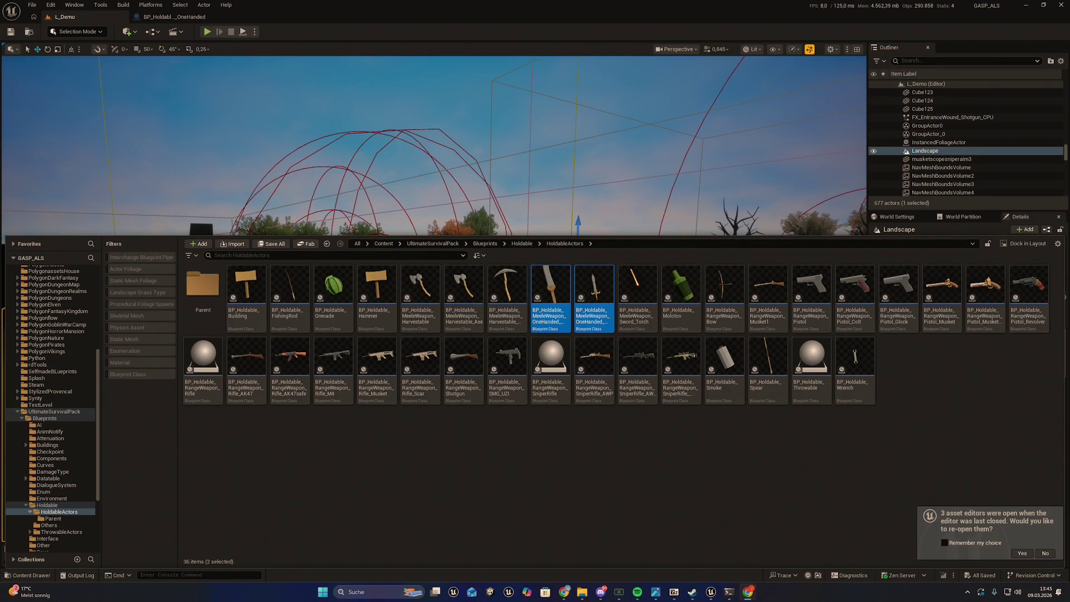
key(alt+Tab)
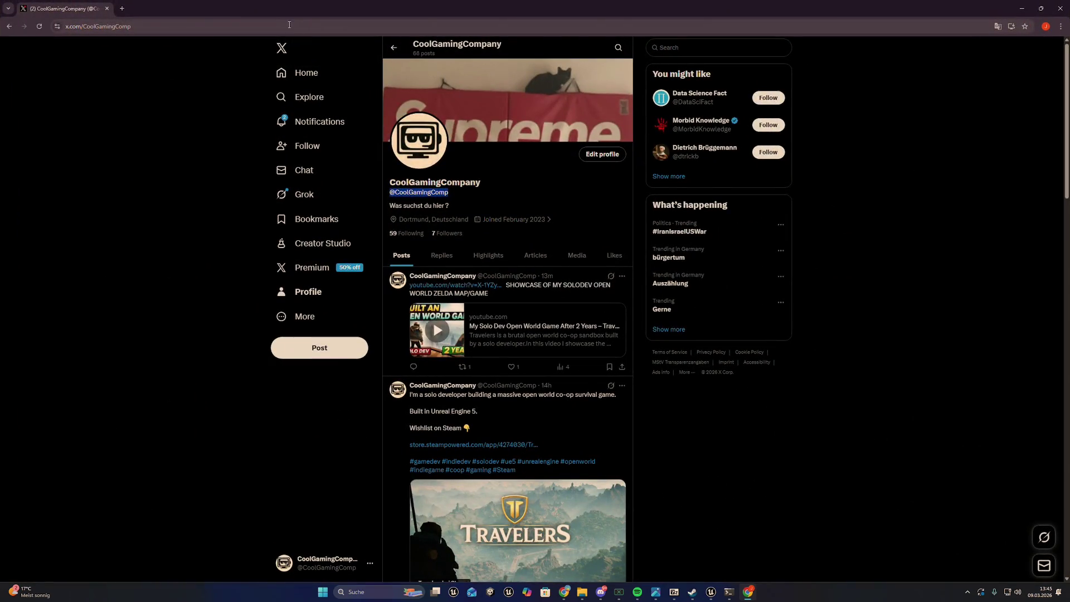
mouse_move(217, 6)
mouse_down()
mouse_move(836, 78)
mouse_move(1069, 84)
mouse_up()
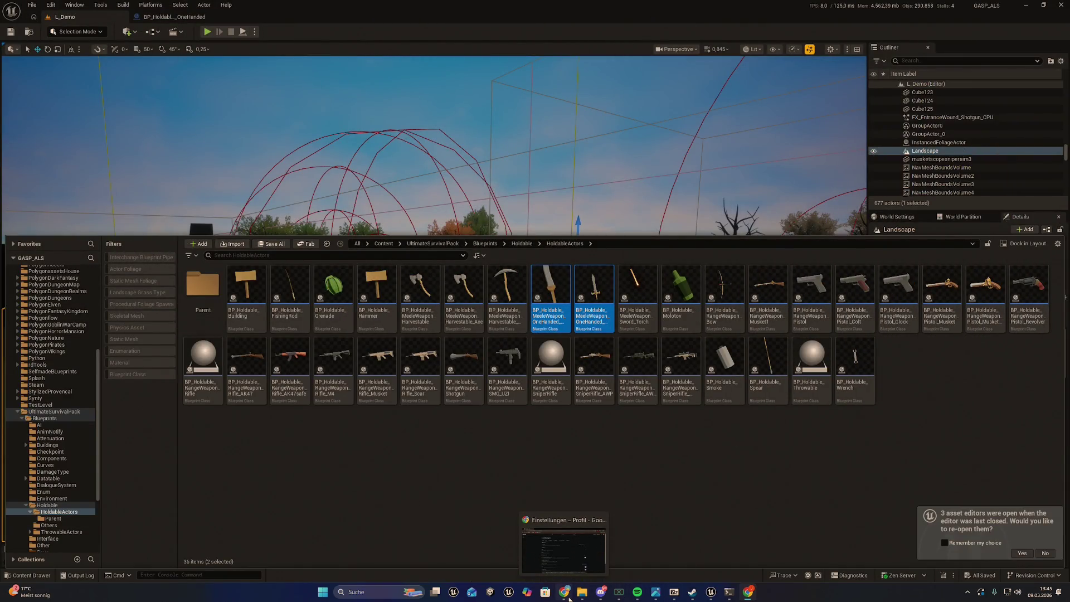
mouse_move(1065, 83)
mouse_down()
mouse_move(661, 134)
mouse_move(1069, 133)
mouse_up()
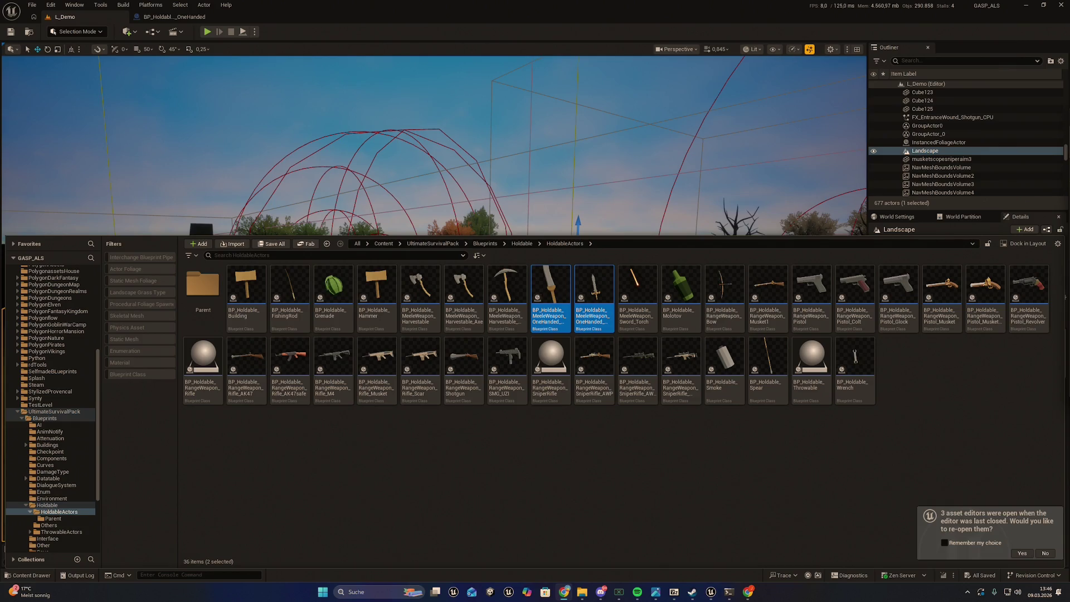
mouse_move(1069, 133)
mouse_down()
mouse_move(496, 52)
mouse_move(496, 5)
mouse_up()
Step: Create a new Reddit post targeting r/IndieDev on the Bilder und Video (images and video) tab
click(996, 66)
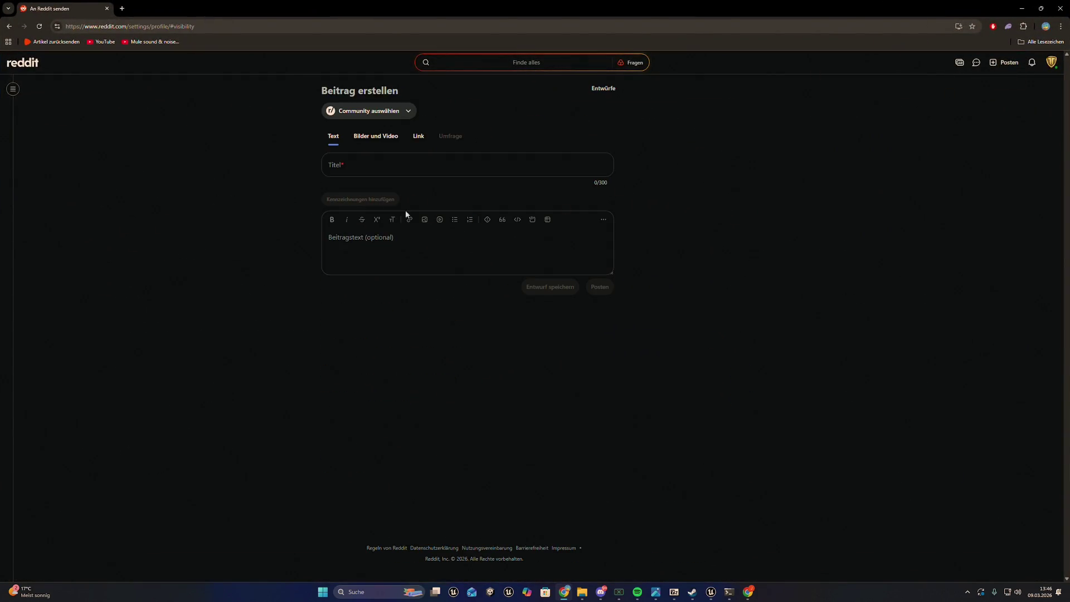
click(401, 114)
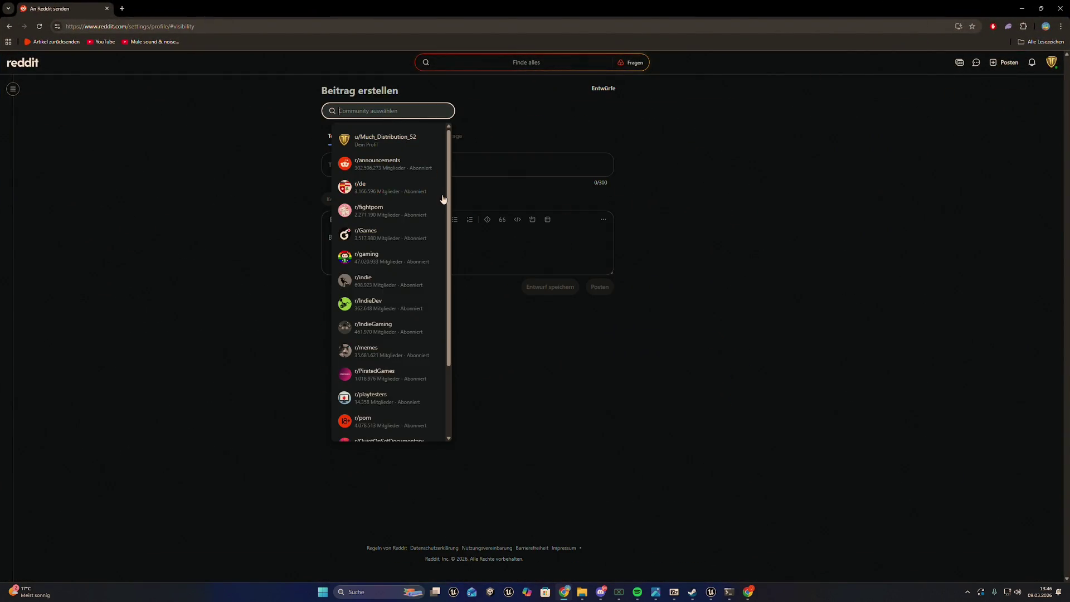
click(383, 304)
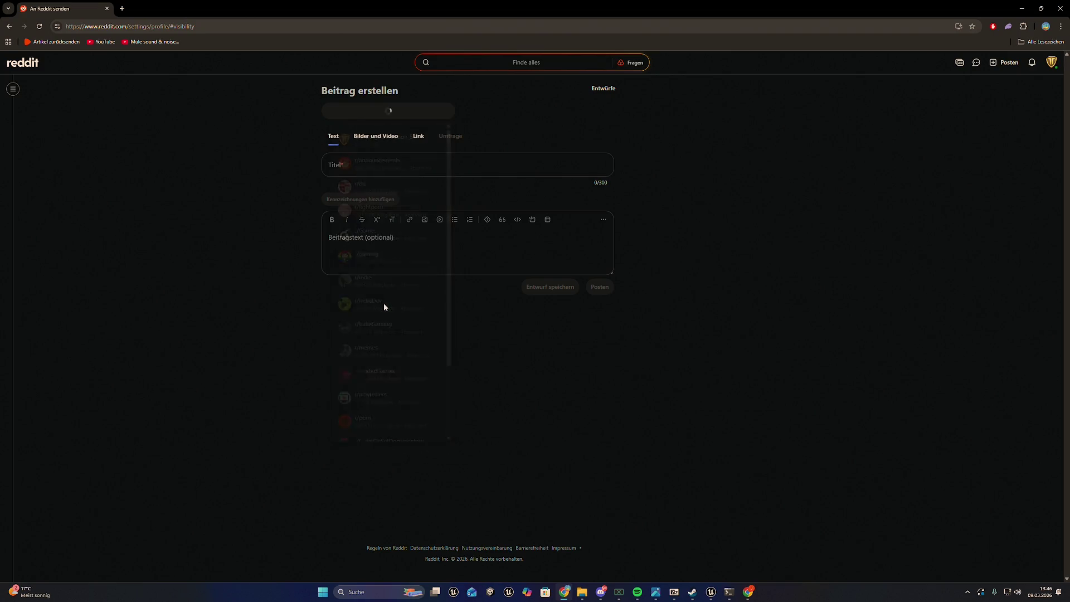
click(376, 136)
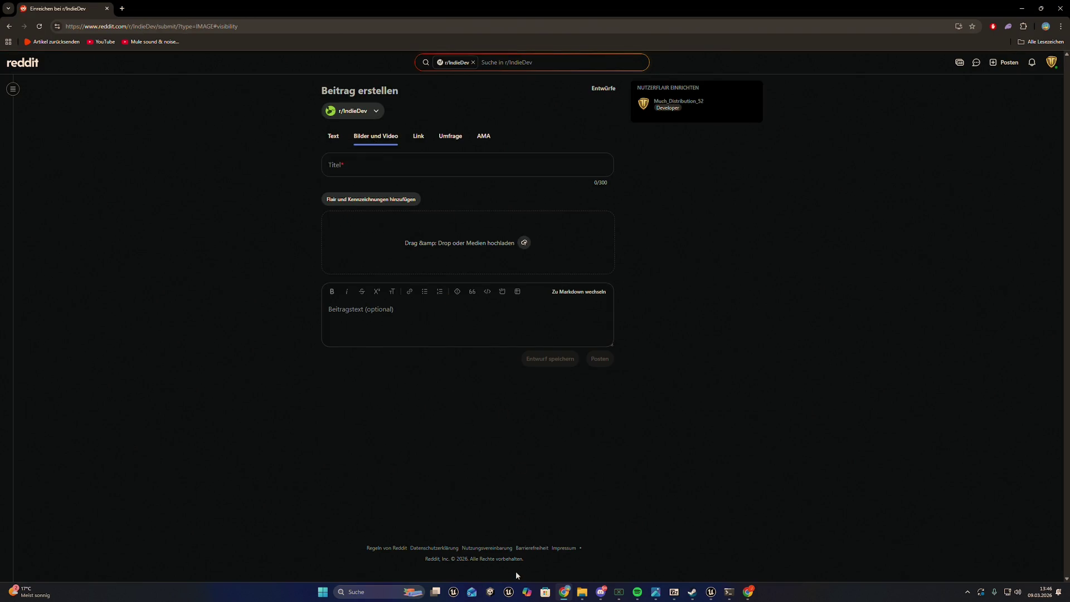
click(582, 592)
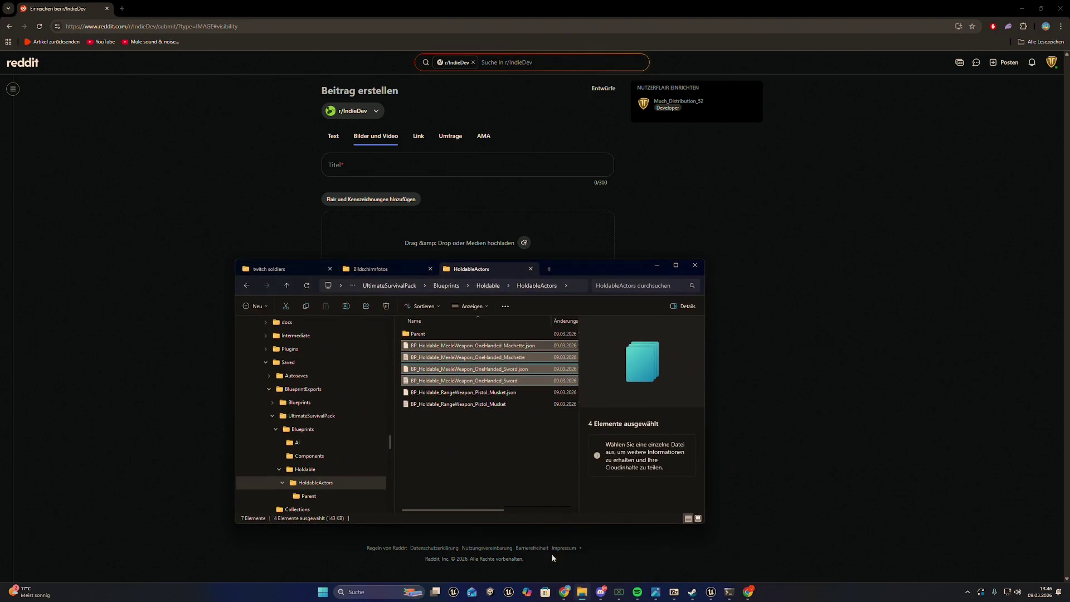
Step: Navigate File Explorer to Videos > Radeon ReLive > unknown
click(289, 270)
scroll(329, 362, up, 5)
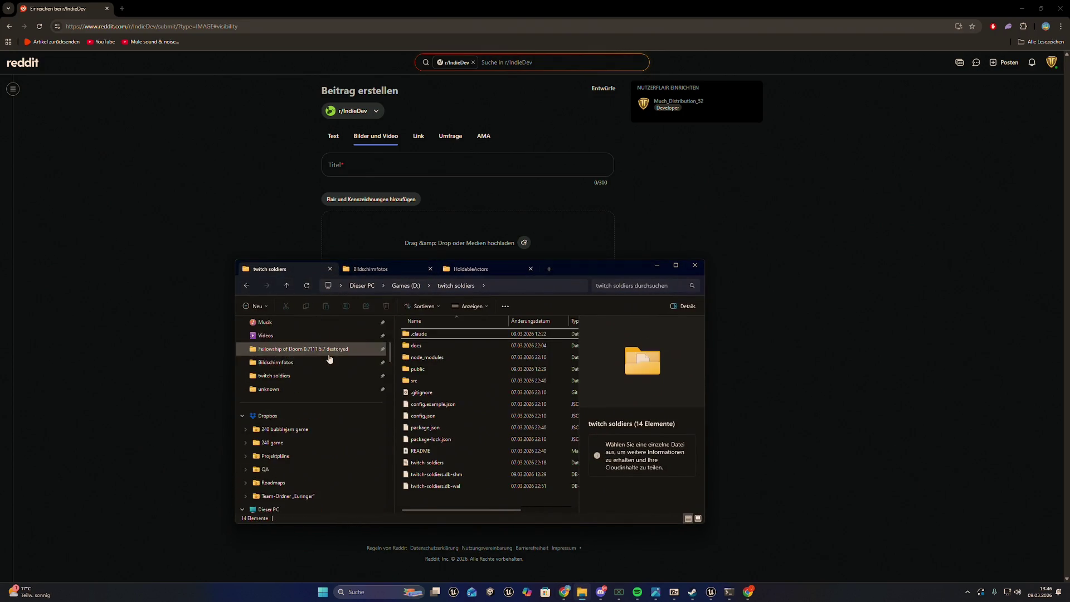
scroll(305, 354, down, 5)
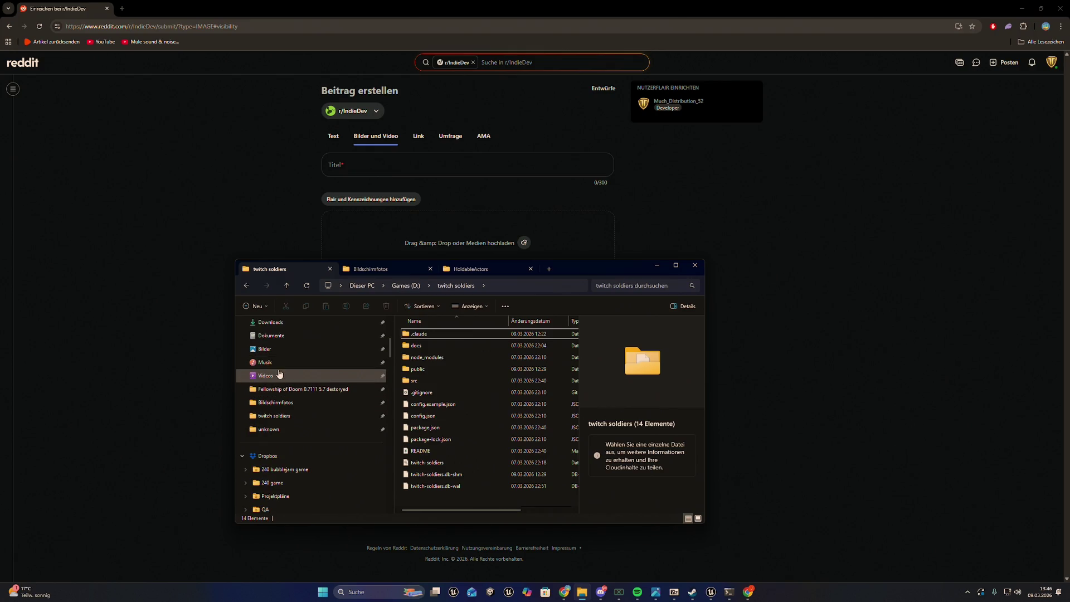
click(274, 375)
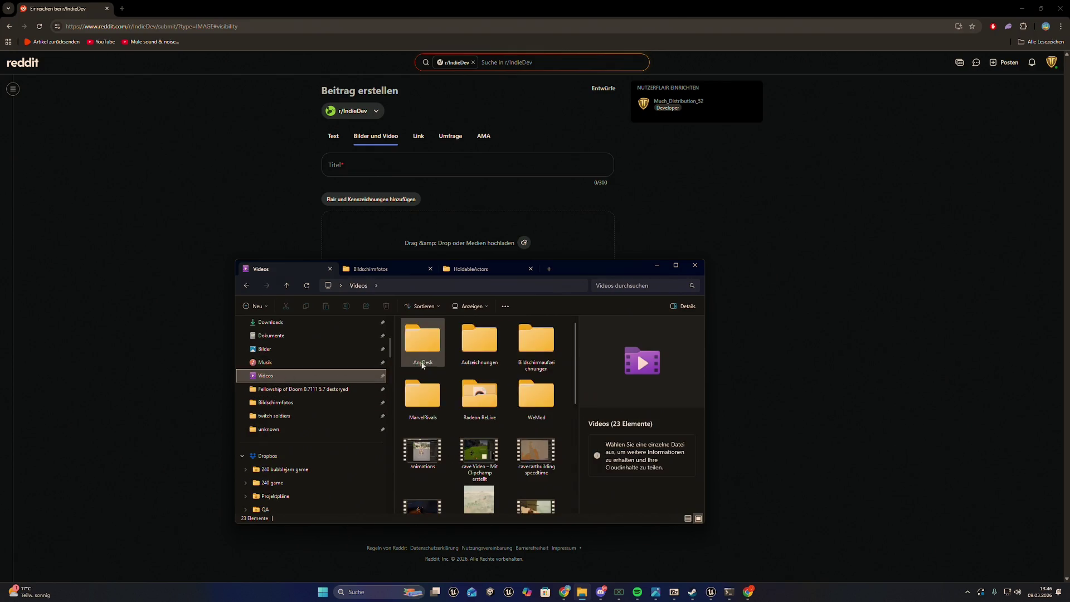
double_click(488, 401)
scroll(489, 396, down, 1)
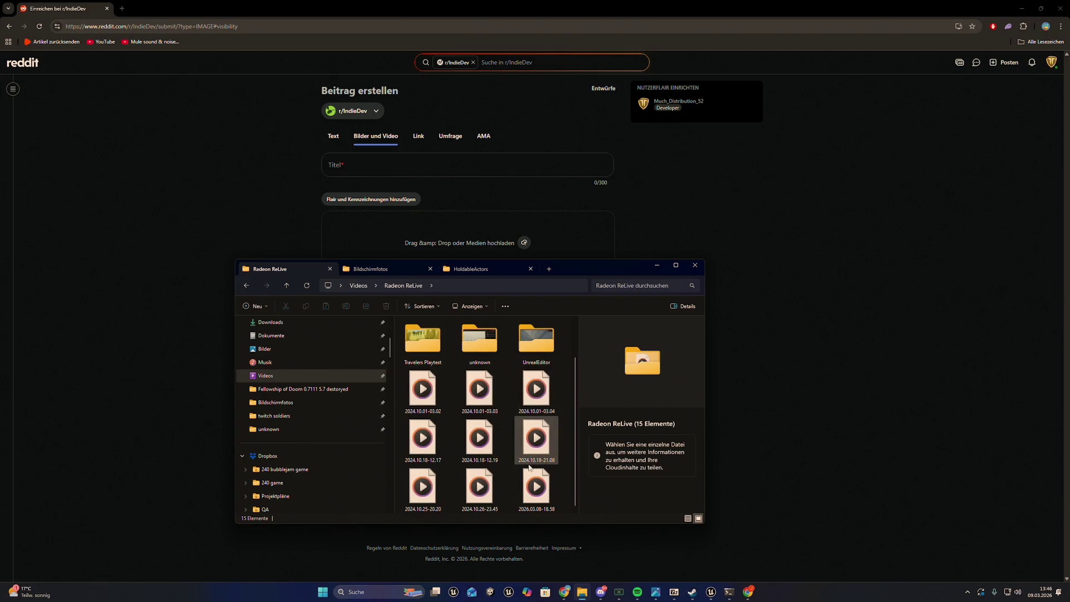
scroll(489, 385, up, 1)
double_click(485, 390)
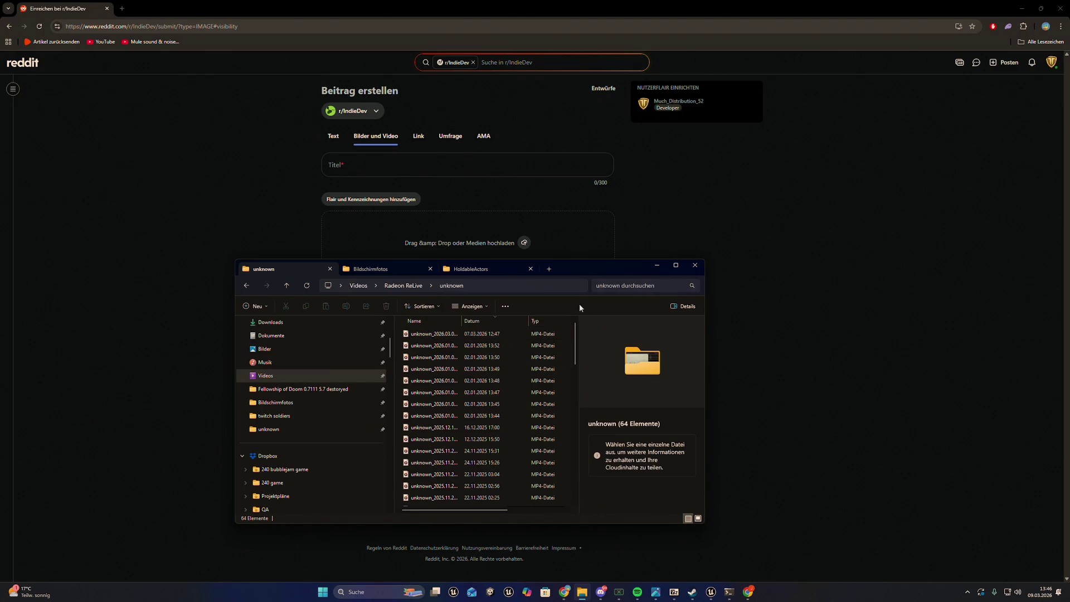
Step: Preview unknown_2026.03.07-12.47.mp4, then drag it into the Reddit post's media drop zone
drag(579, 324, 606, 328)
double_click(560, 334)
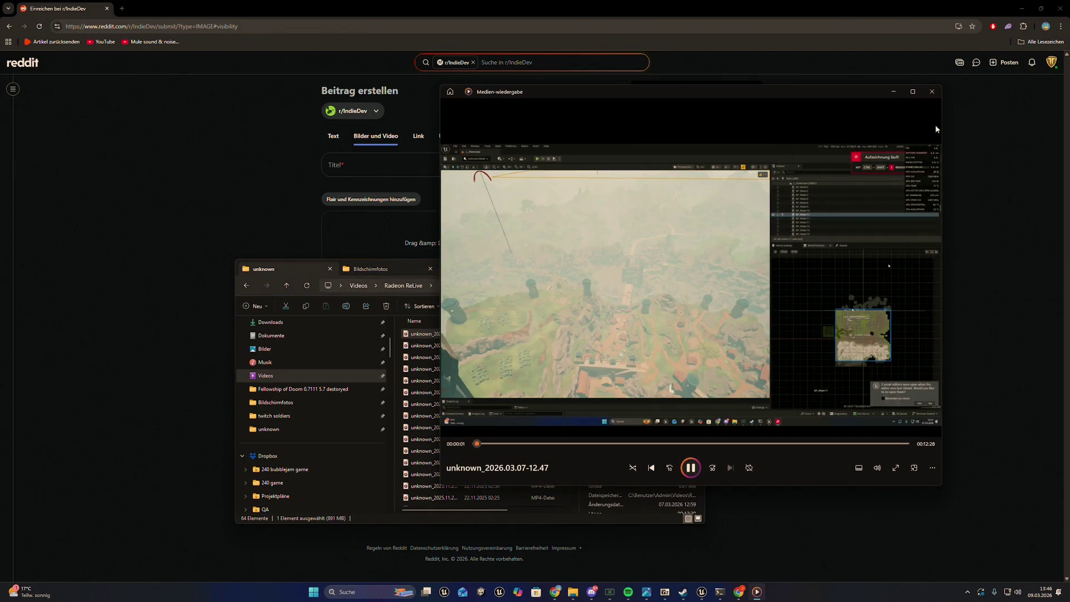
click(926, 95)
mouse_move(421, 329)
mouse_down()
mouse_move(396, 220)
mouse_move(407, 235)
mouse_up()
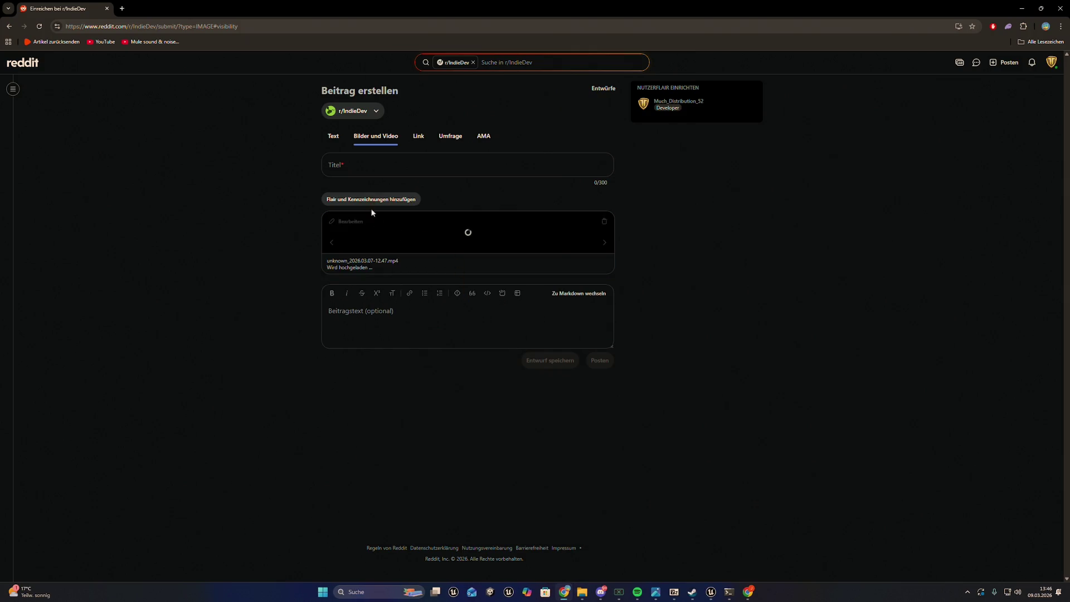
Step: Type a draft title about a showcase of Travelers and revise it to mention 12 min in Engine
click(370, 167)
text(here is a )
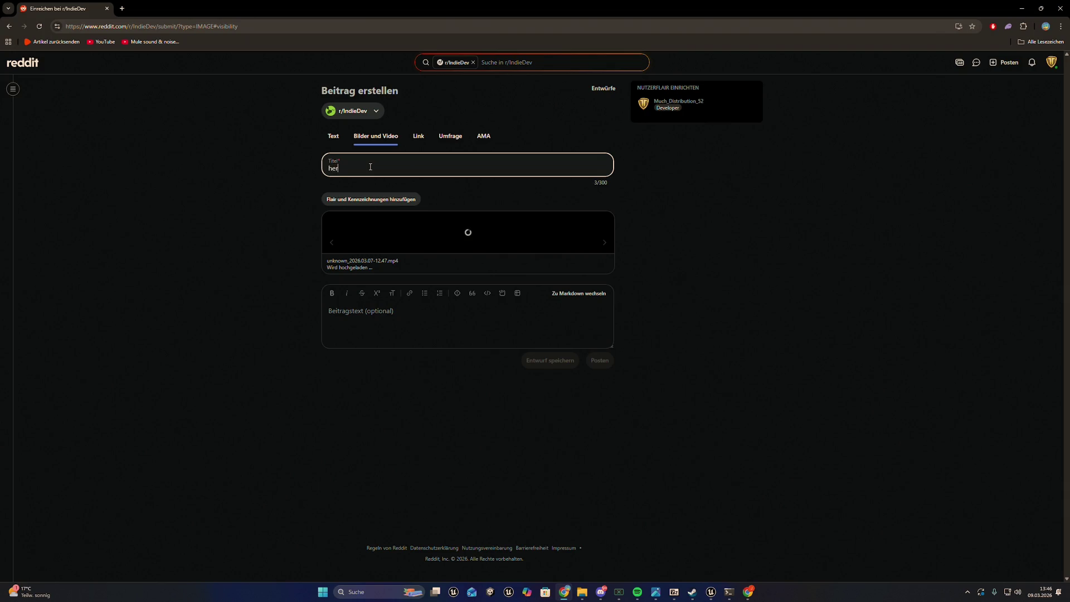
text(showcase o)
text(f my Game )
text(Travelers :) h)
text(ope you l)
text(iek)
key(BackSpace)
key(BackSpace)
key(BackSpace)
key(BackSpace)
key(BackSpace)
text(12min)
text( IN E)
Step: Replace the title with 'Solo Dev Coop Open World Zelda Survival 12 Min Showcase'
key(BackSpace)
key(BackSpace)
key(BackSpace)
text(in En)
text(gine)
key(ctrl+a)
key(BackSpace)
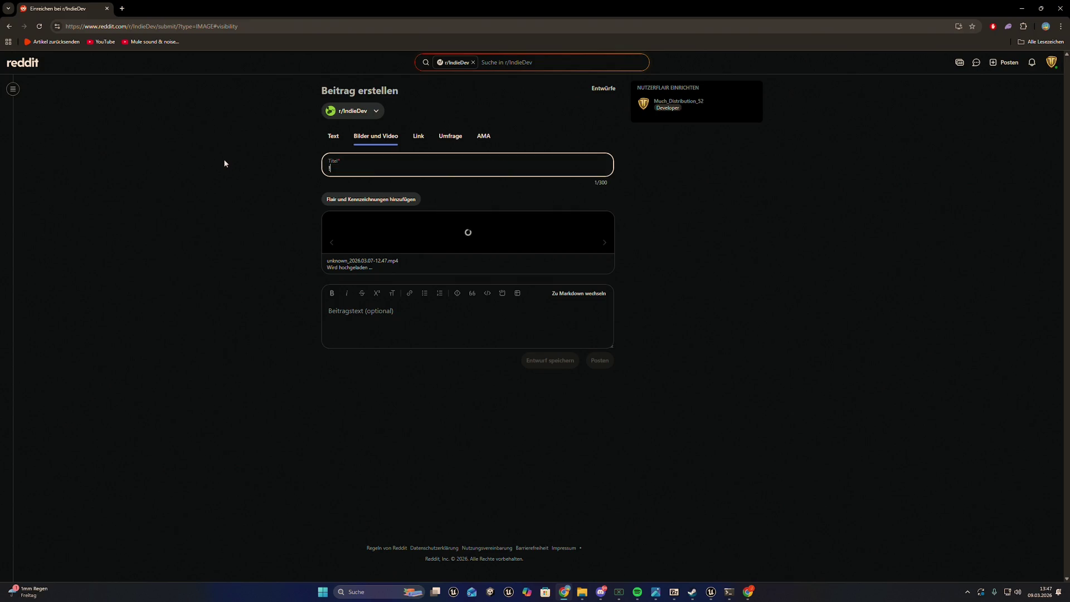
text(Solo)
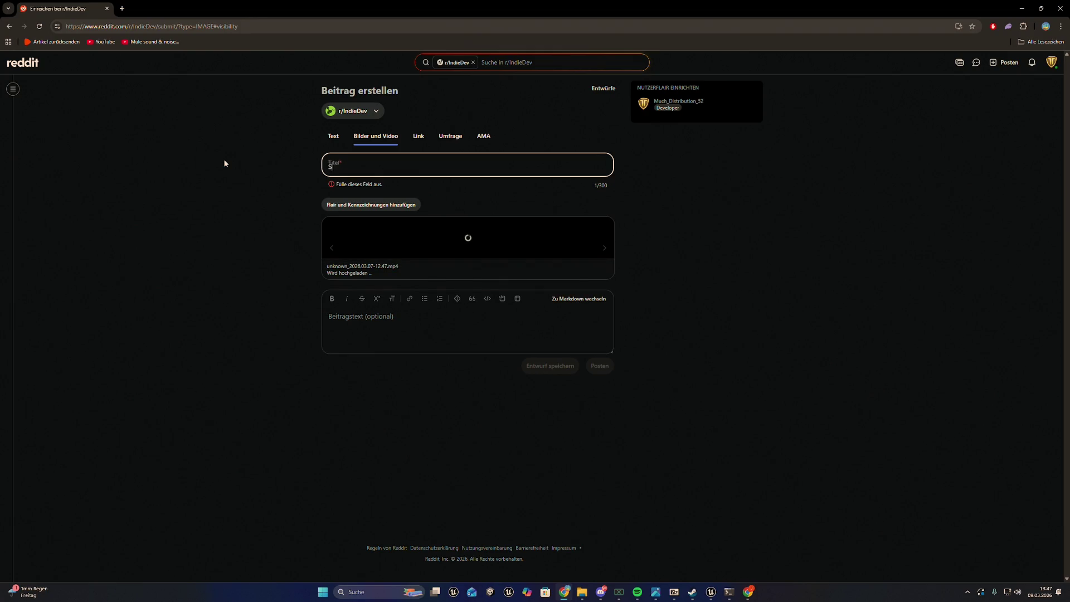
text( DeV)
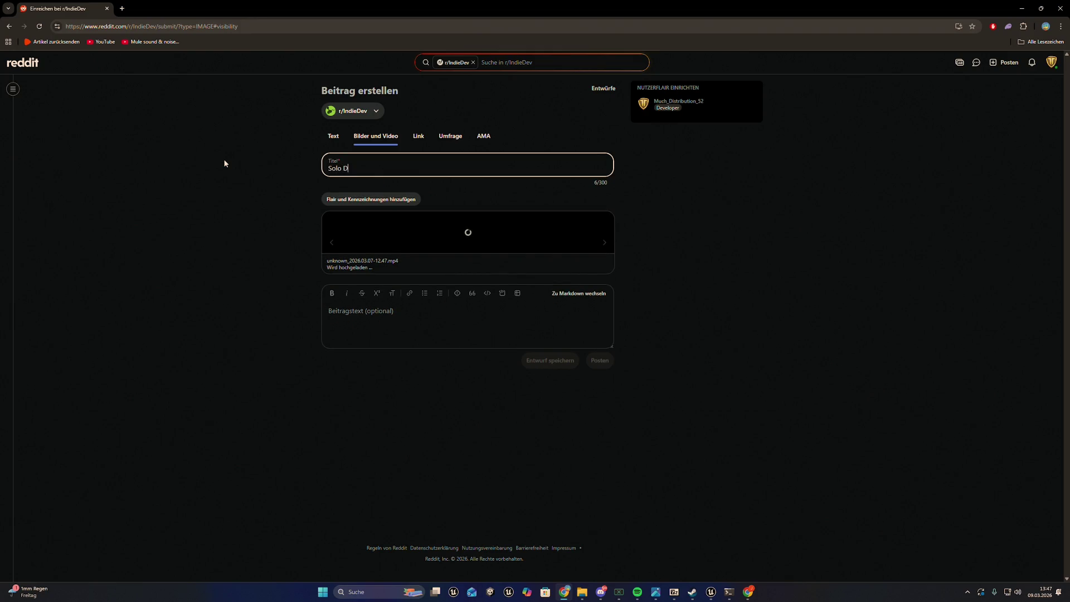
key(BackSpace)
text(v OP)
text(pen)
text( World)
text(Zelda )
text(Survival)
text(Coop )
text(12 Min )
text(SHo)
text(how)
text(case)
Step: Switch between windows and bring the Reddit browser window back to the front
key(alt+Tab)
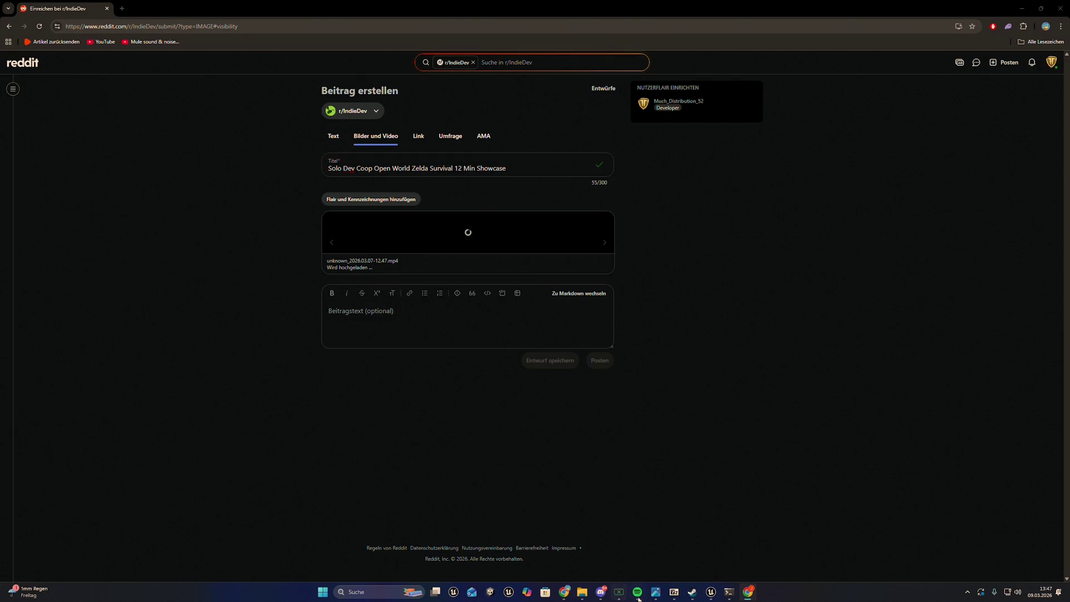
click(564, 592)
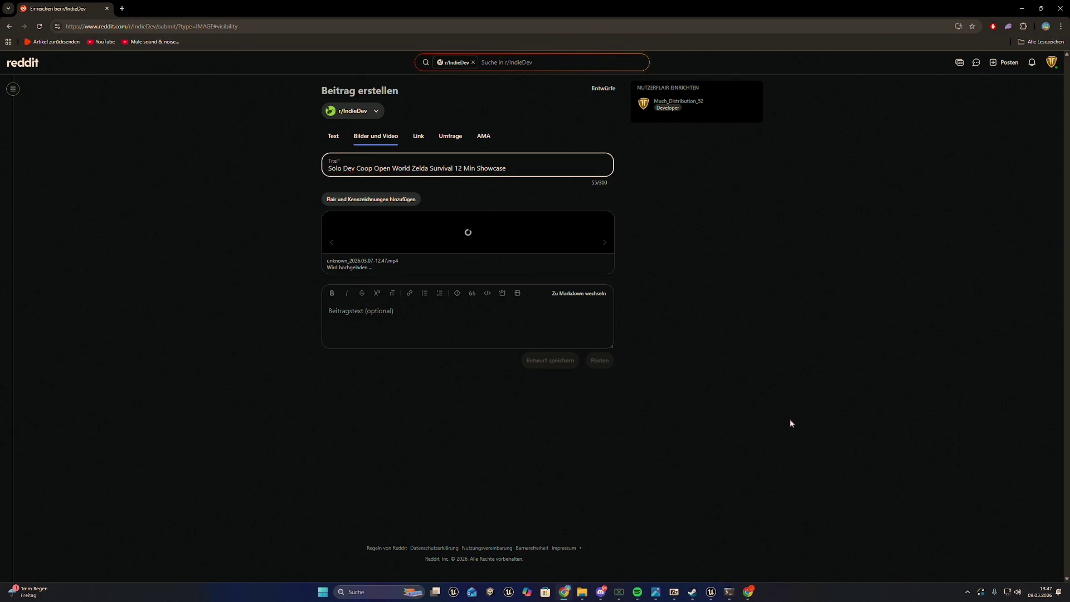
click(752, 594)
click(752, 594)
click(753, 594)
click(564, 594)
click(564, 594)
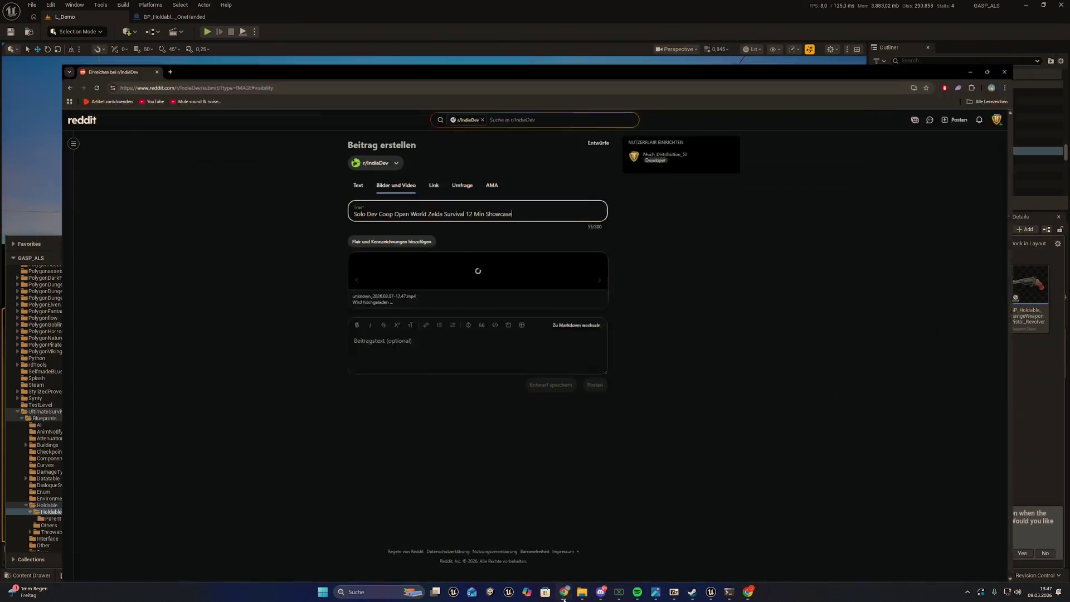
Step: Open and close a spare browser tab while the showcase video finishes uploading
click(122, 8)
key(ctrl+w)
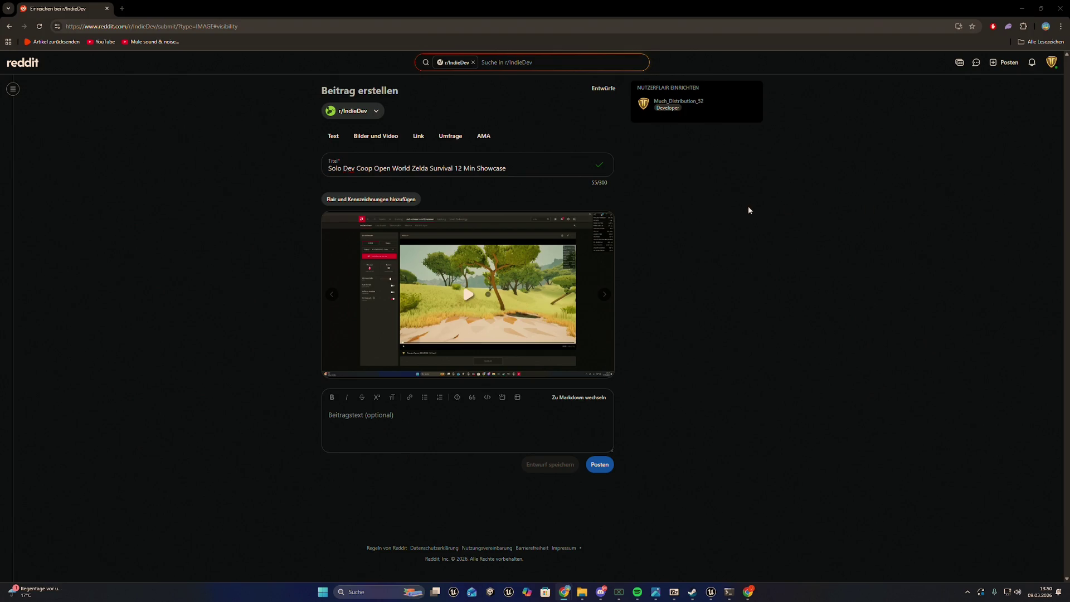
Step: Paste the prepared feedback-and-playtester description into the body, adding a blank line after 'the Steam page.'
click(397, 428)
click(458, 432)
key(ctrl+v)
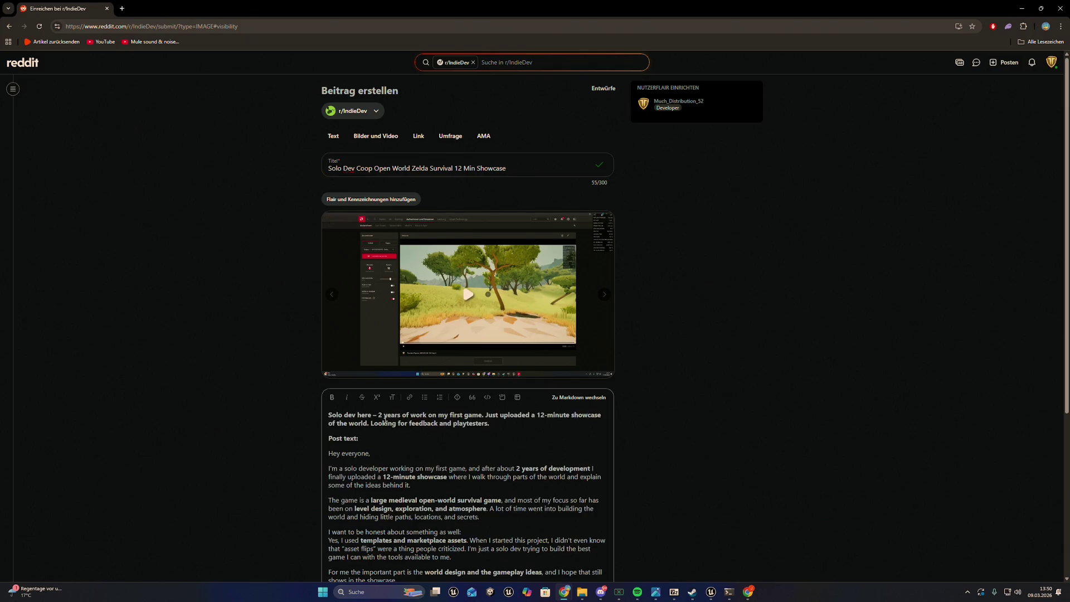
scroll(458, 433, down, 2)
scroll(458, 432, down, 4)
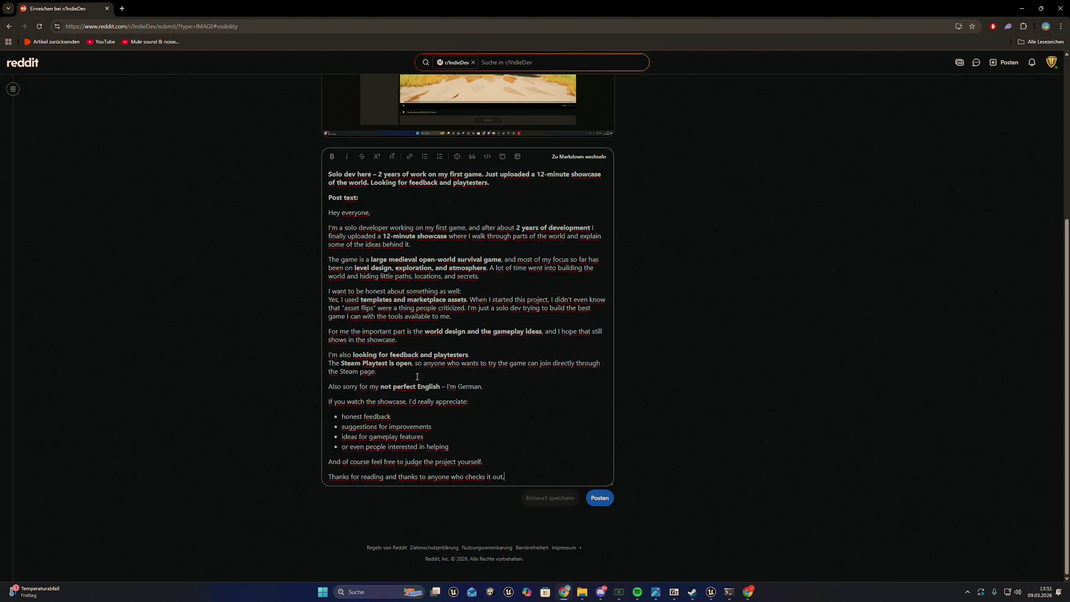
click(394, 373)
key(Return)
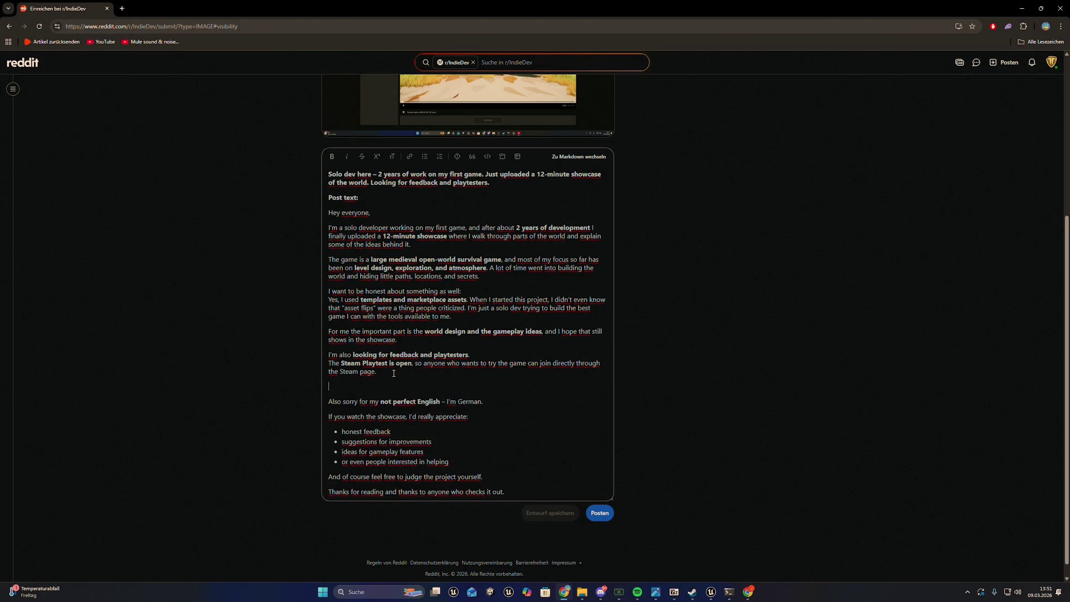
Step: Undo the duplicate paste and insert the Travelers Steam store link below the playtest paragraph
click(692, 591)
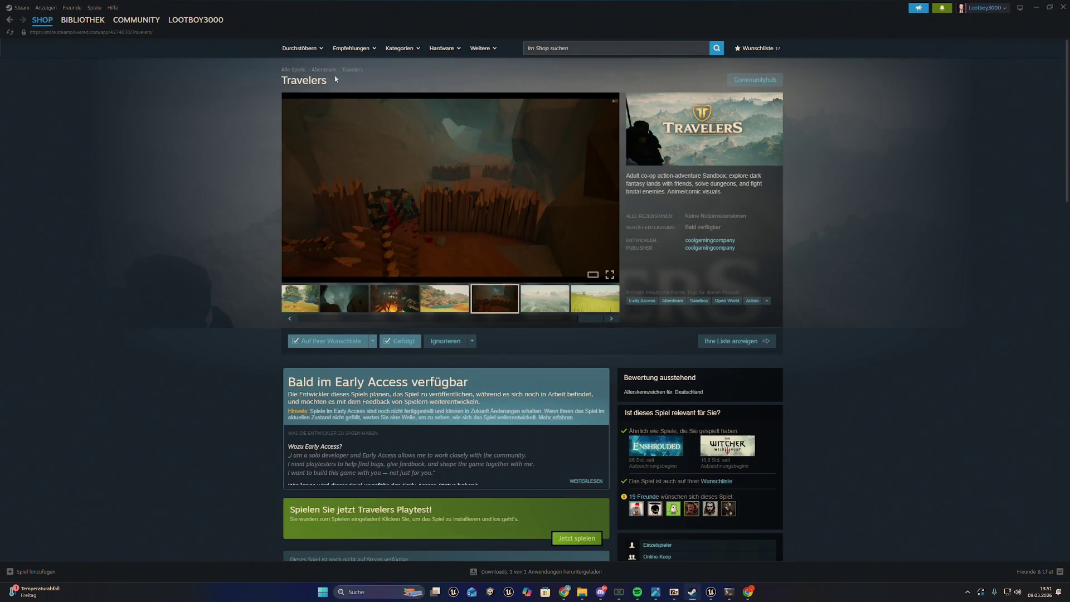
drag(262, 6, 349, 549)
click(416, 377)
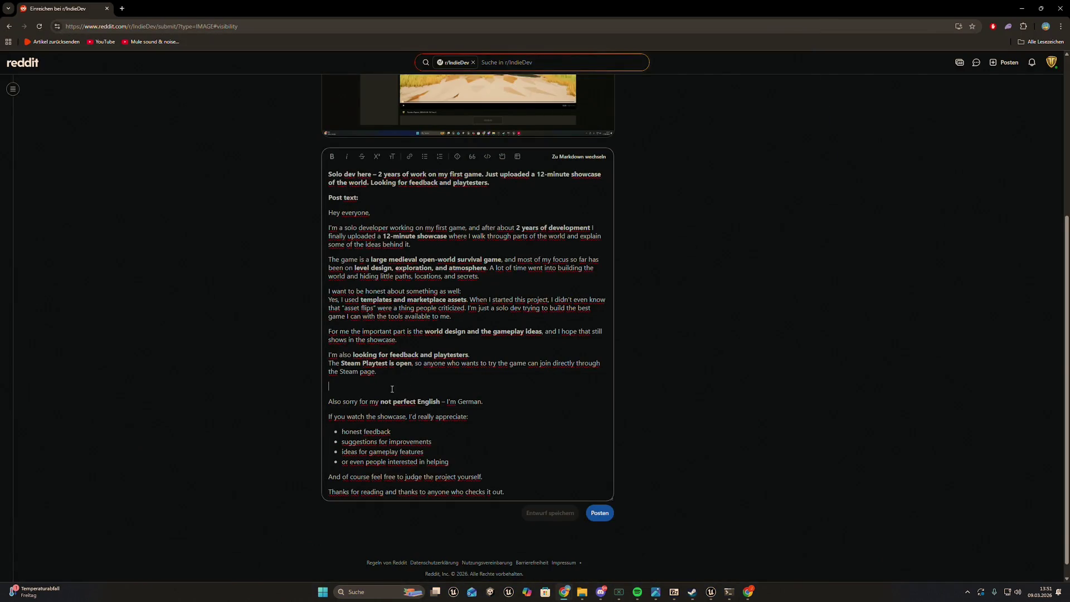
text(Solo dev here – 2 years of work on my first game. Just uploaded a 12-minute showcase of the world. Looking for feedback and playtesters.  Post text:  Hey everyone,  I’m a solo developer working on my first game, and after about 2 years of development I finally uploaded a 12-minute showcase where I walk through parts of the world and explain some of the ideas behind it.  The game is a large medieval open-world survival game, and most of my focus so far has been on level design, exploration, and atmosphere. A lot of time went into building the world and hiding little paths, locations, and secrets.  I want to be honest about something as well: Yes, I used templates and marketplace assets. When I started this project, I didn’t even know that “asset flips” were a thing people criticized. I’m just a solo dev trying to build the best game I can with the tools available to me.  For me the important part is the world design and the gameplay ideas, and I hope that still shows in the showcase.  I’m also looking for feedback and playtesters. The Steam Playtest is open, so anyone who wants to try the game can join directly through the Steam page.  Also sorry for my not perfect English – I’m German.  If you watch the showcase, I’d really appreciate:  honest feedback suggestions for improvements ideas for gameplay features or even people interested in helping  And of course feel free to judge the project yourself.  Thanks for reading and thanks to anyone who checks it out.)
scroll(512, 367, down, 5)
scroll(501, 385, up, 5)
scroll(498, 386, down, 3)
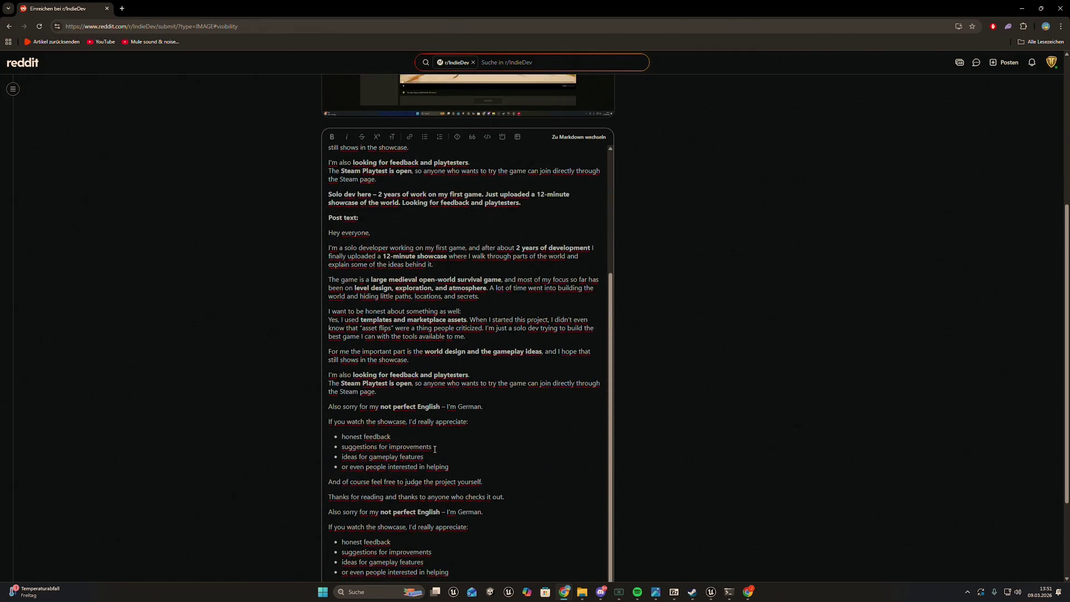
key(ctrl+z)
click(692, 592)
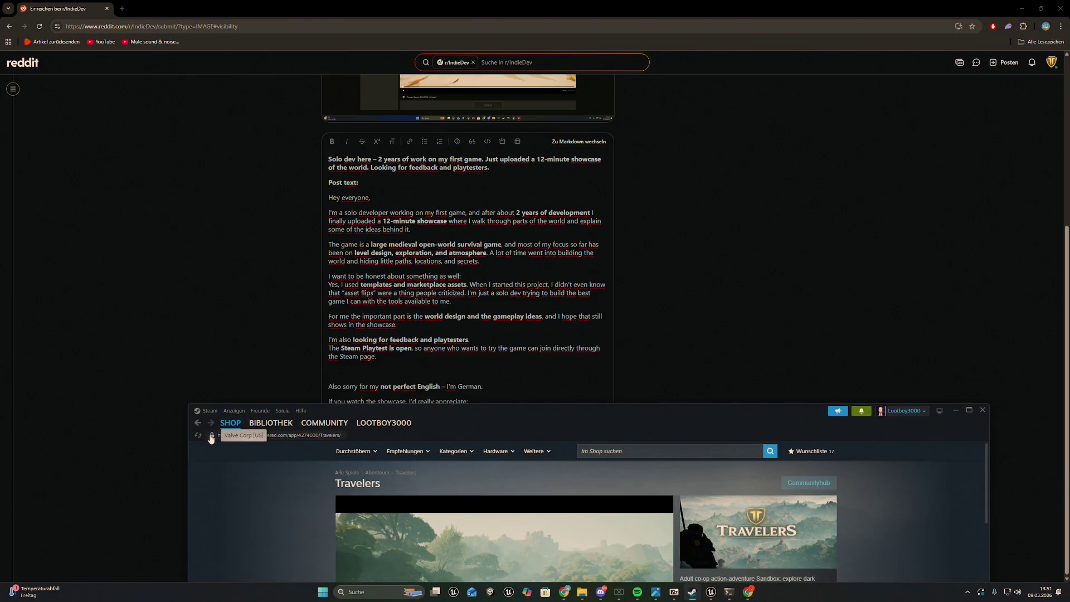
click(453, 370)
text(https://store.steampowered.com/app/4274030/Travelers/)
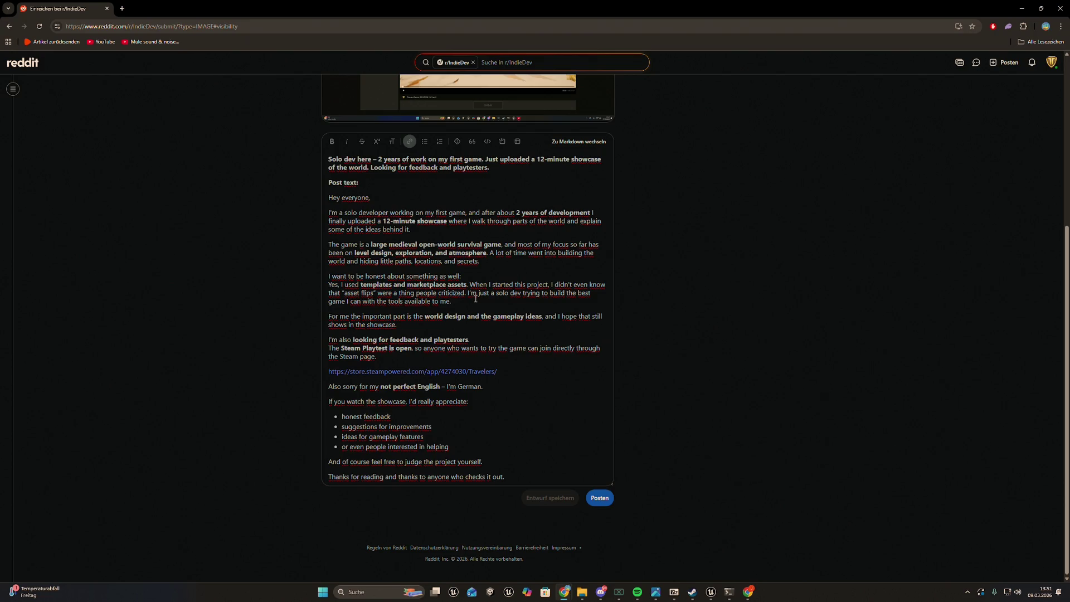
Step: Reword the 'asset flips' sentence to singular 'asset flip' with 'and that is a'
drag(601, 285, 609, 285)
click(609, 286)
text(thw word)
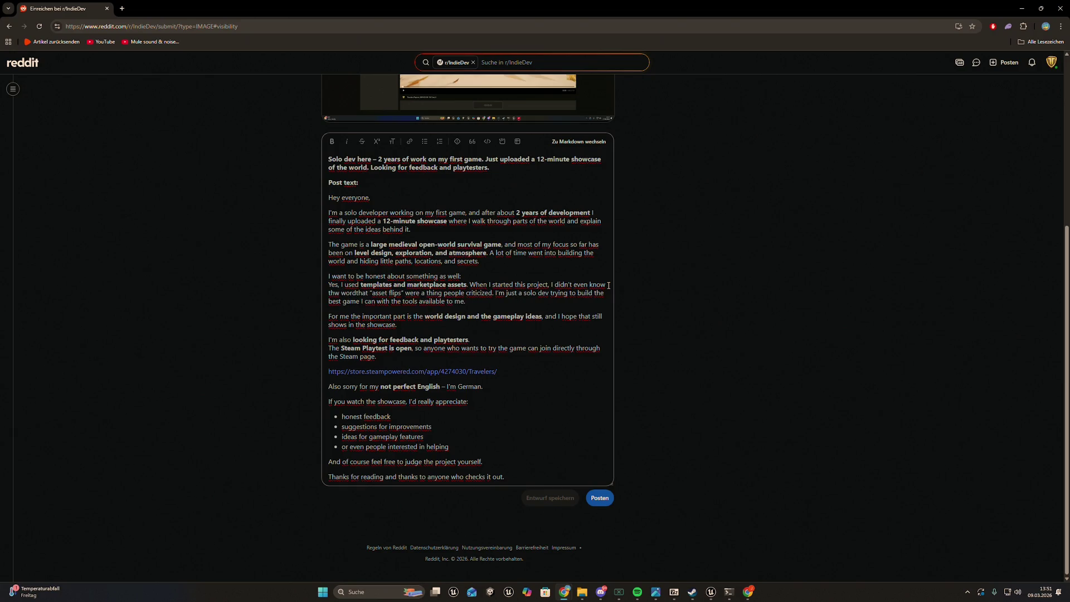
key(BackSpace)
key(BackSpace)
key(BackSpace)
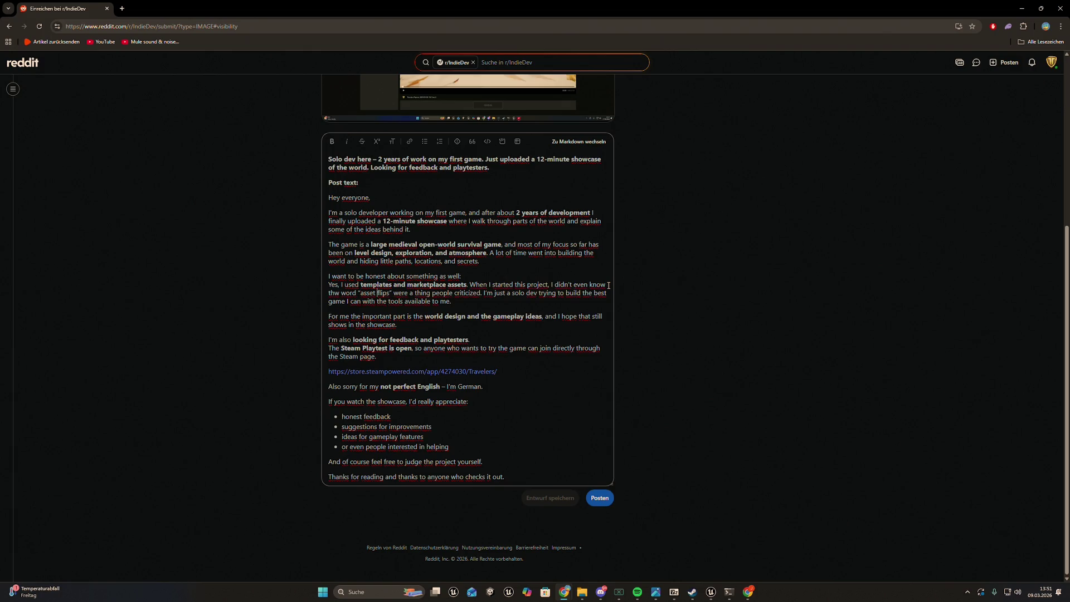
key(BackSpace)
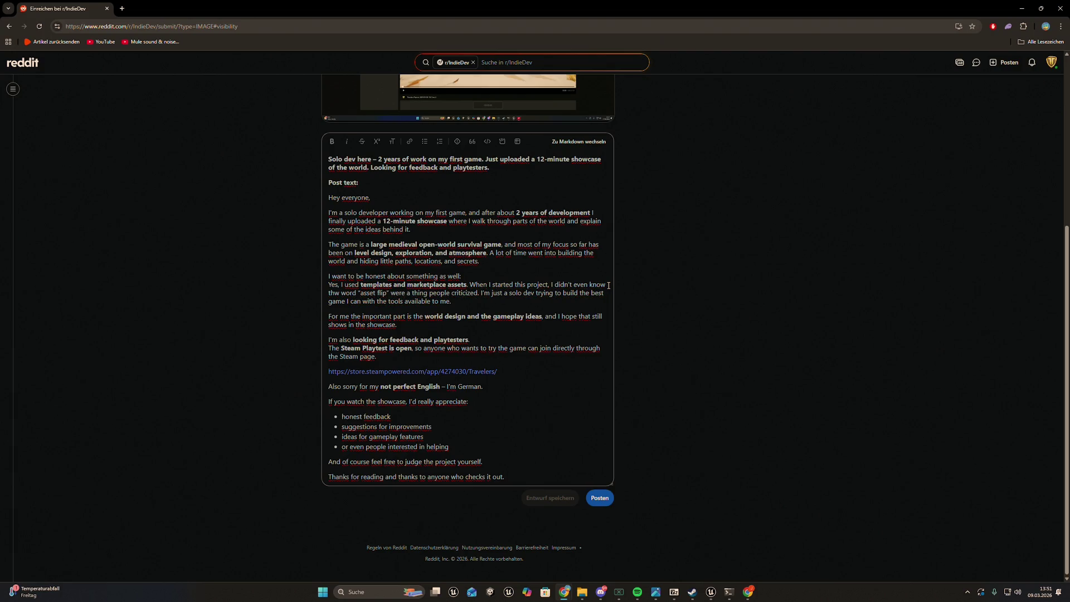
key(BackSpace)
key(BackSpace)
key(BackSpace)
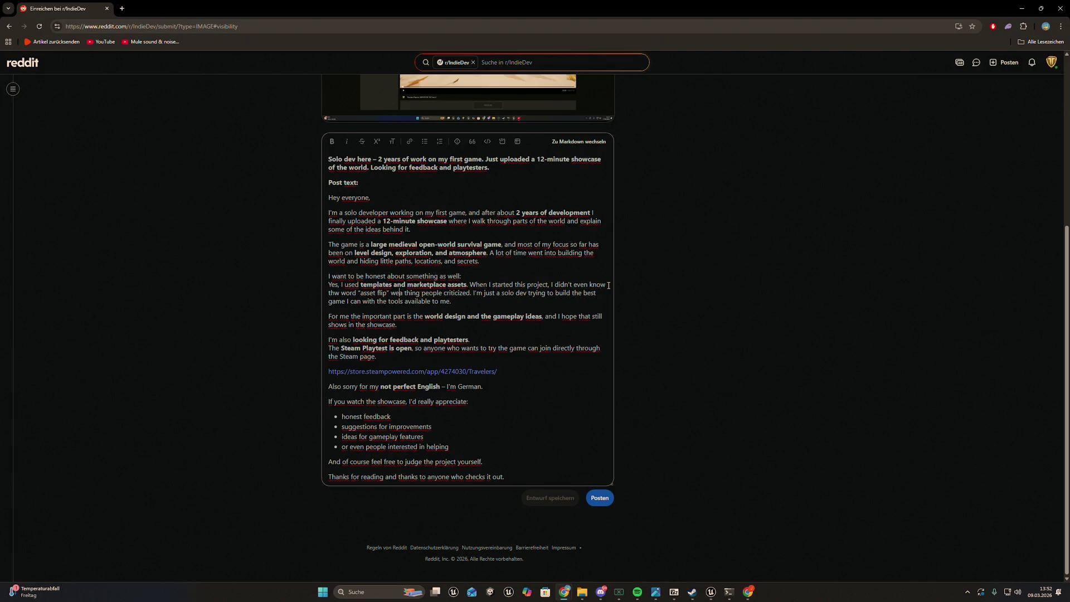
text(nd that)
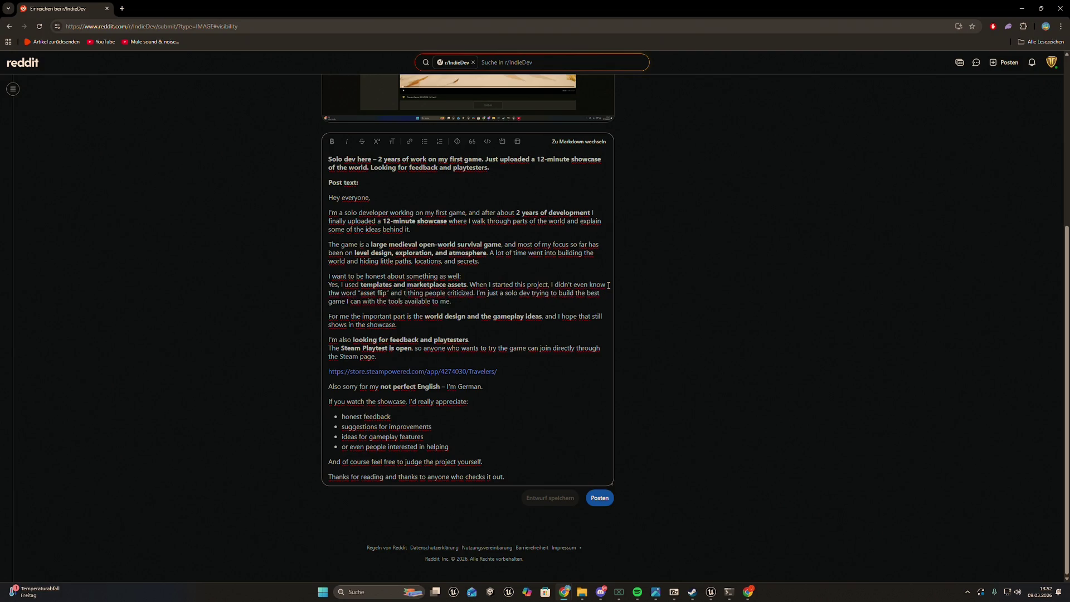
text( is )
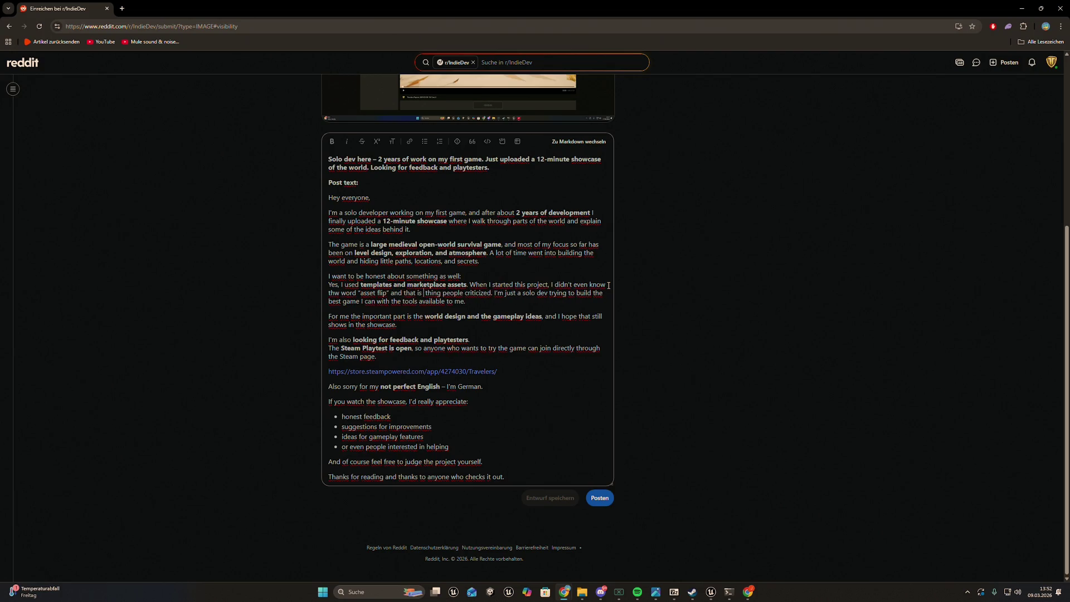
text(a)
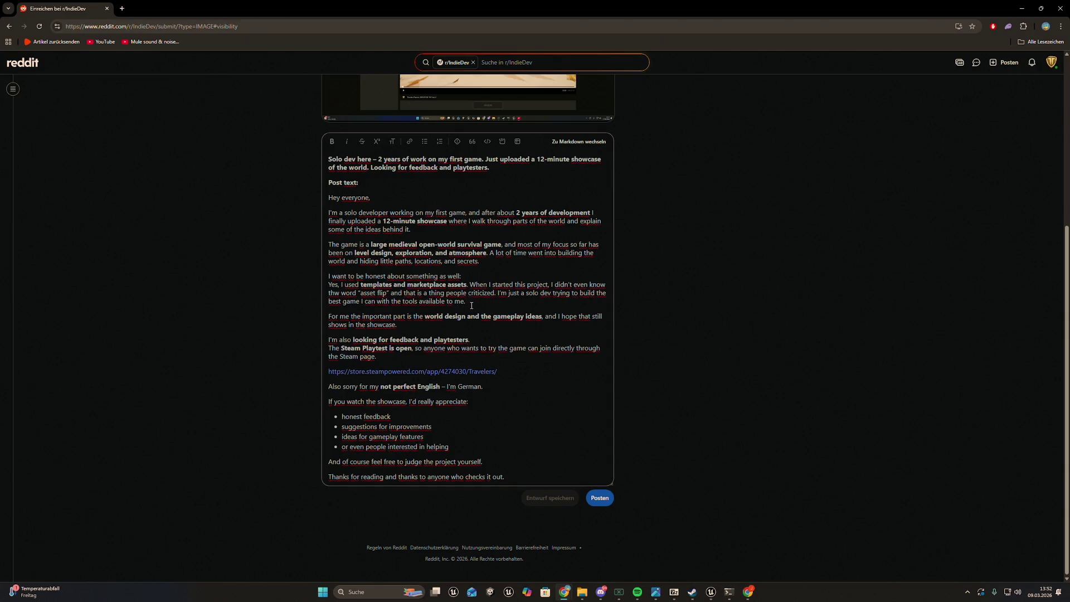
click(473, 302)
click(542, 317)
Step: Remove the stray space before the comma and select the bold phrase 'gameplay ideas'
key(BackSpace)
drag(493, 316, 542, 317)
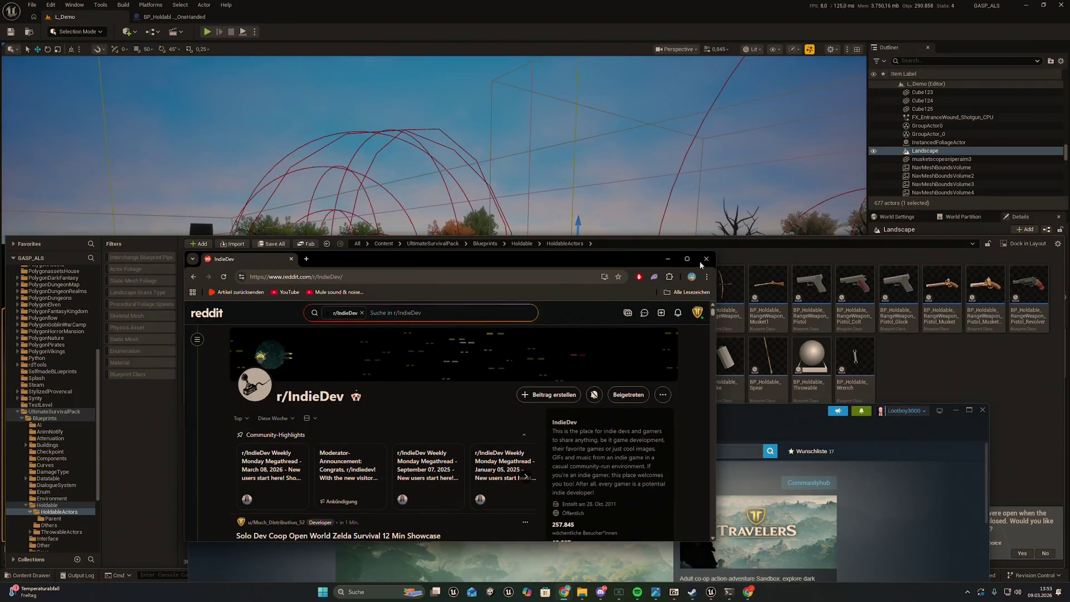
drag(614, 418, 544, 405)
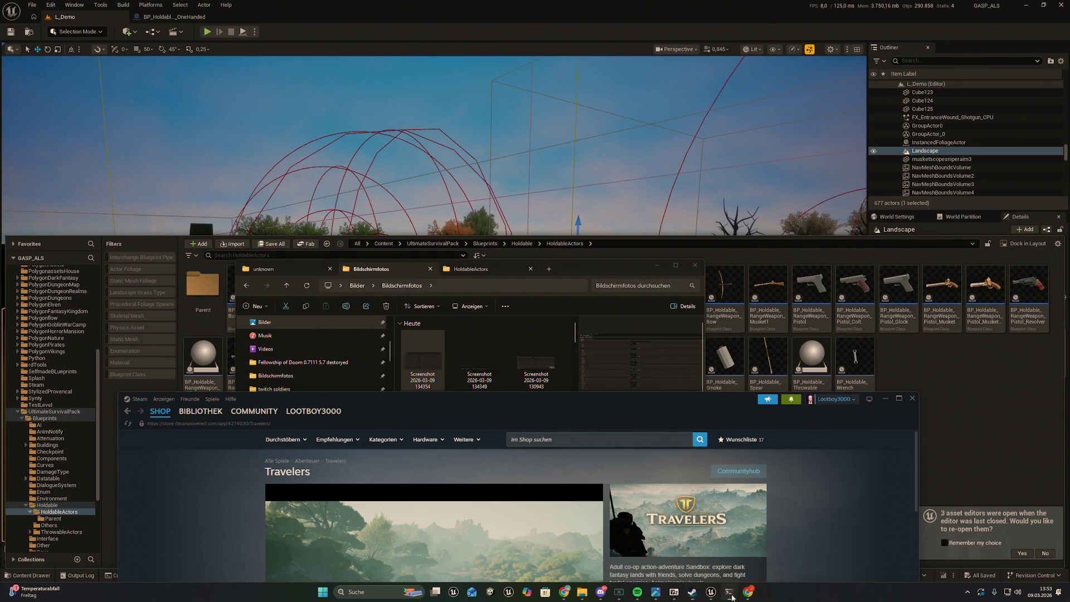
Step: Review Claude Code's UOffhandShieldComponent and AShieldHoldableActor design and its setup steps
click(729, 592)
scroll(356, 333, up, 15)
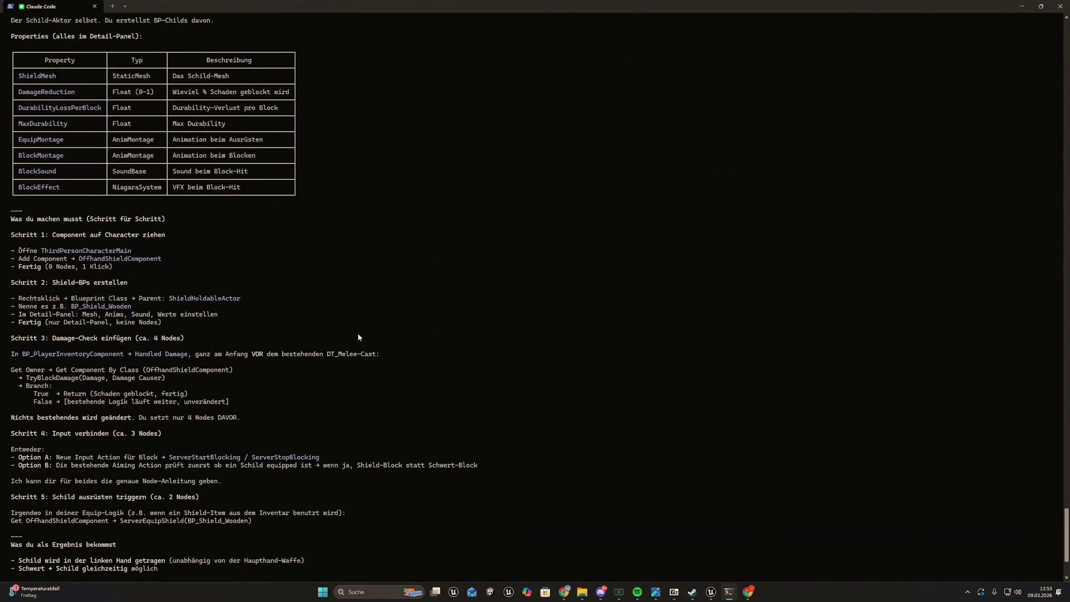
scroll(339, 327, up, 20)
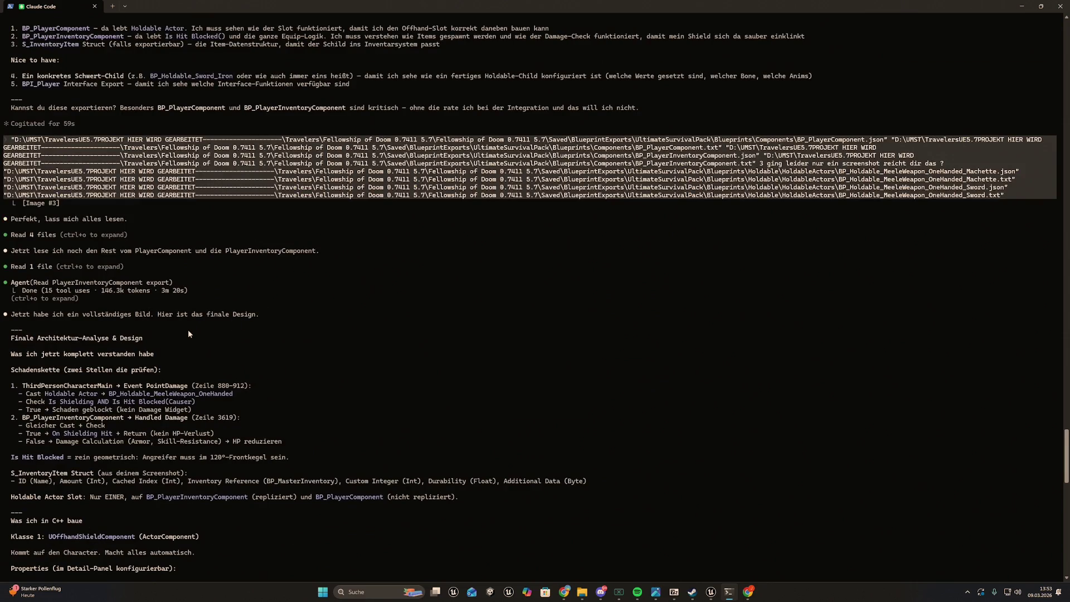
scroll(189, 329, down, 6)
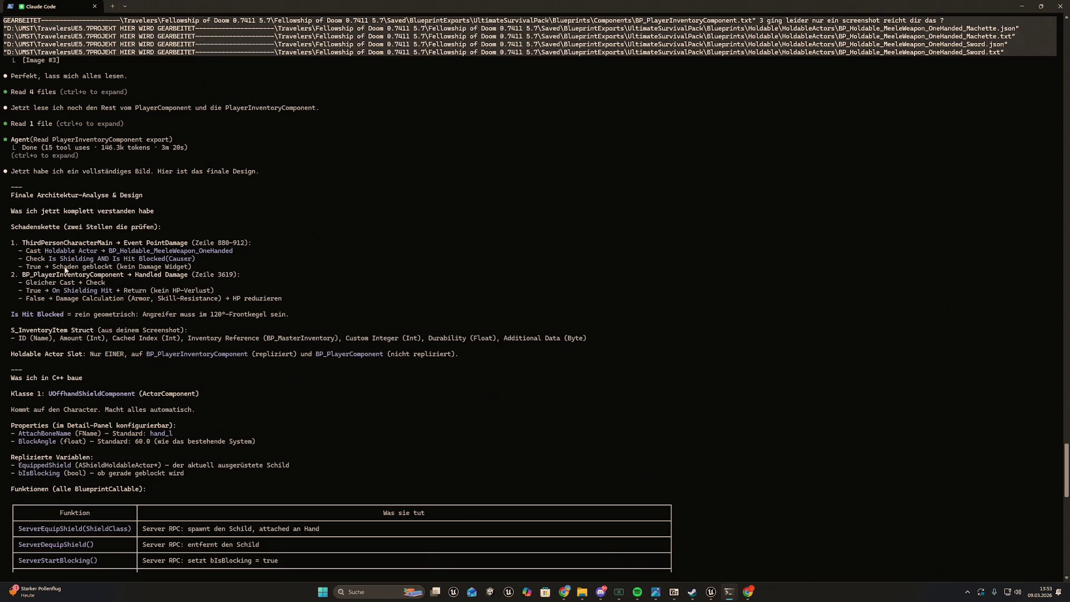
scroll(67, 288, down, 1)
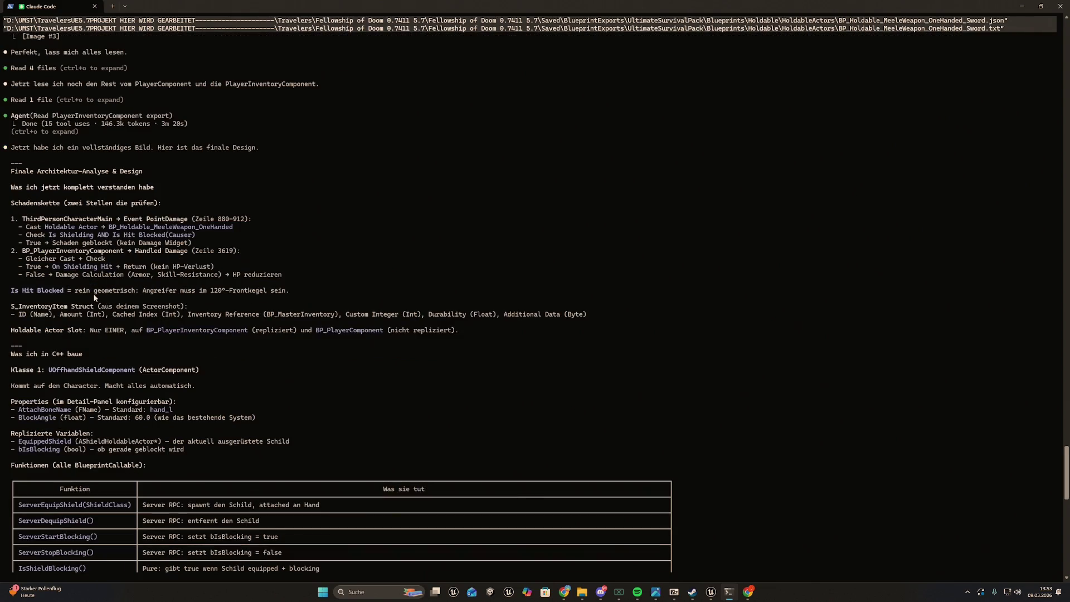
scroll(99, 326, down, 1)
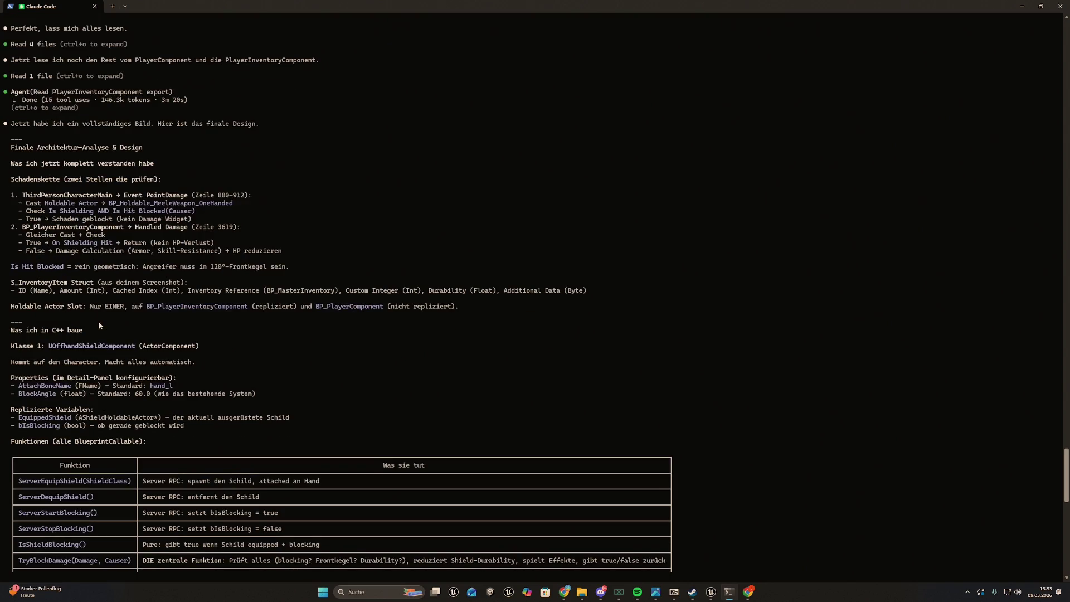
scroll(99, 331, down, 6)
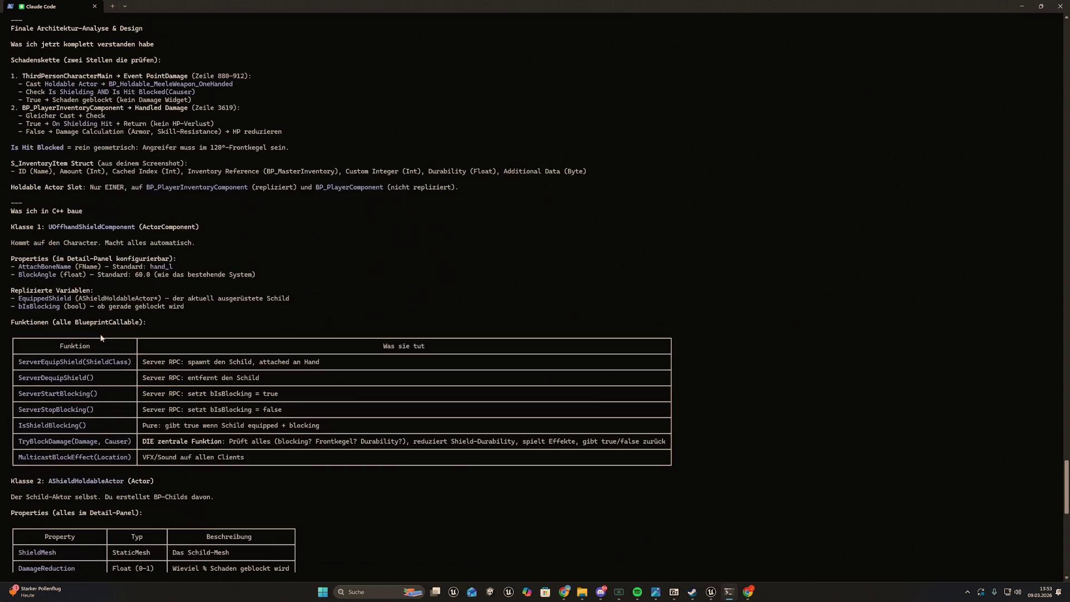
scroll(100, 363, down, 7)
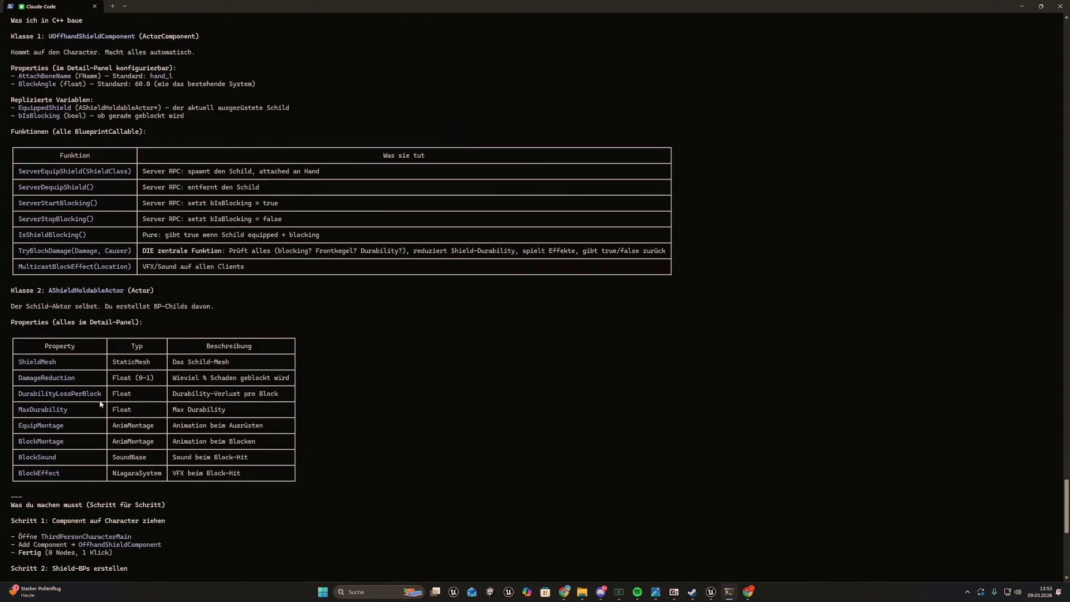
scroll(99, 399, down, 3)
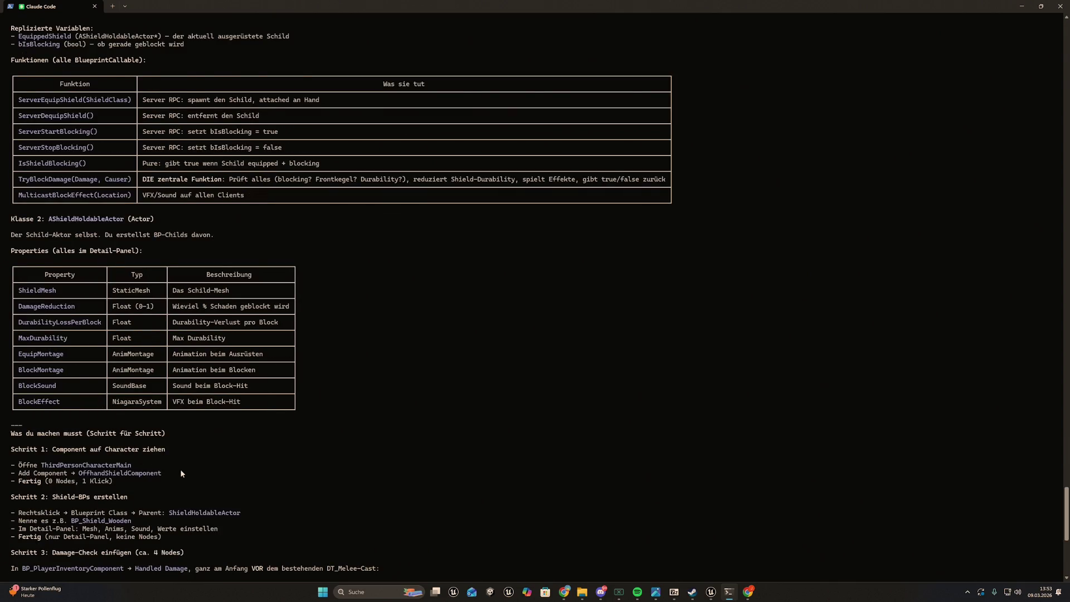
scroll(181, 473, down, 4)
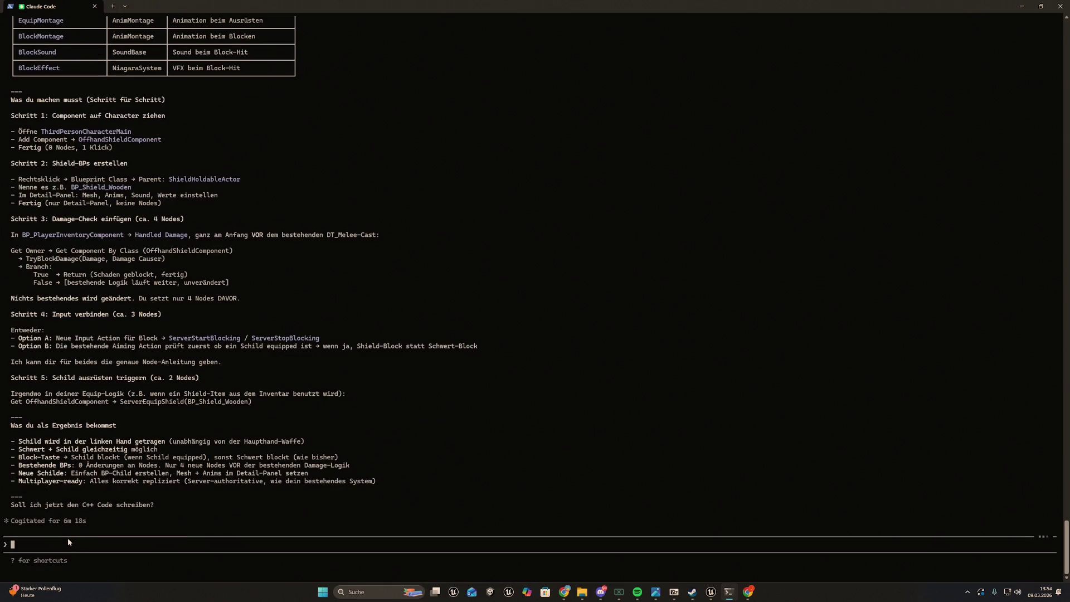
Step: Type a reply choosing option B: the shield child is a pickup item equipped through the inventory like other holdable actors
text(option)
text( b)
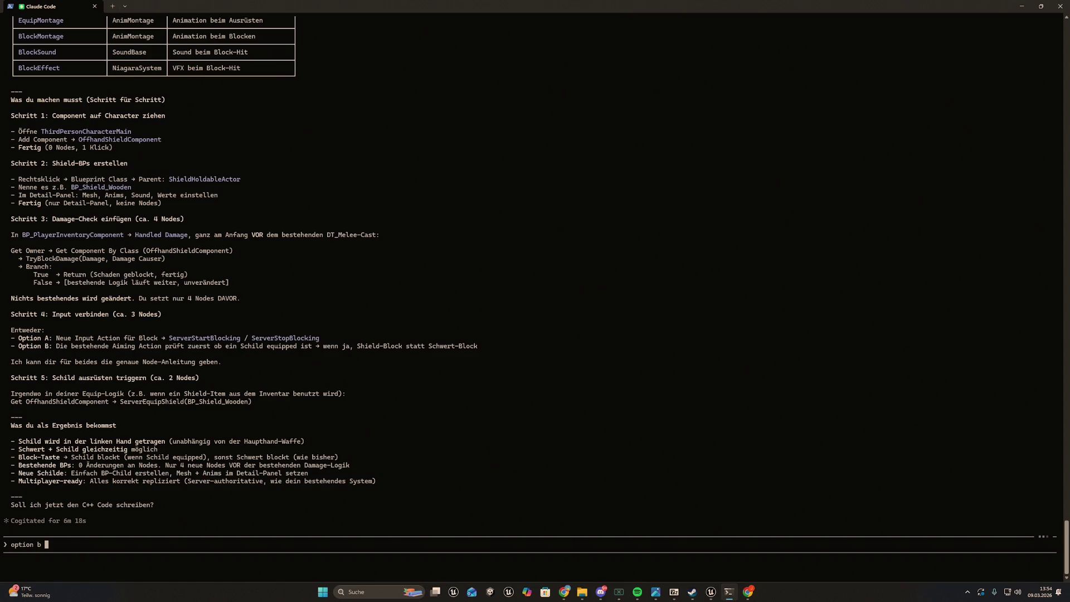
text(und ne )
text(chill das c)
text(hild ist j)
text(a )
text(wie du eigentl)
text(ich gesehen hab)
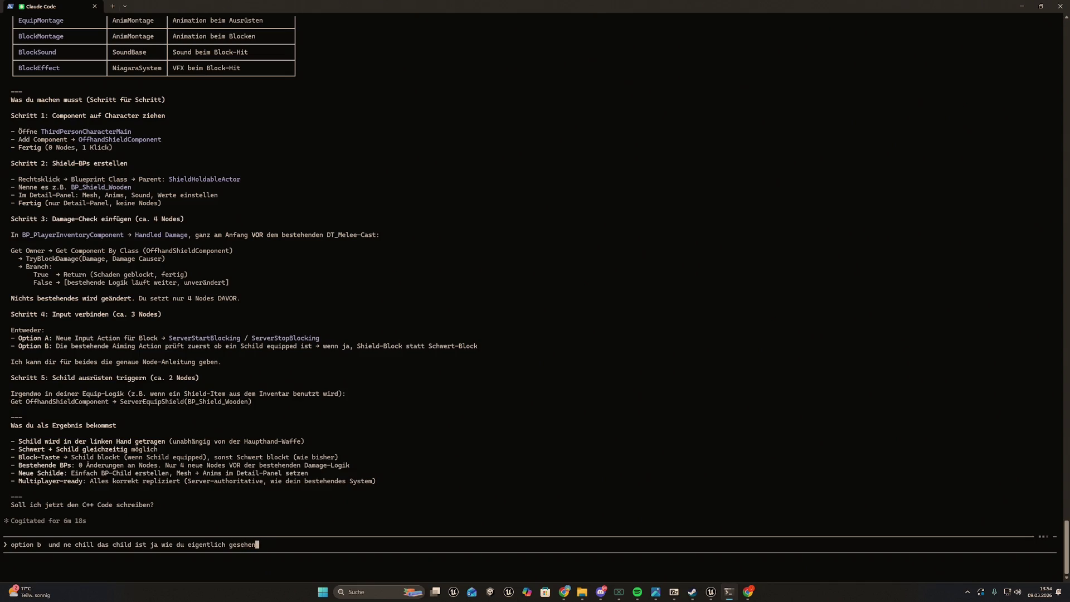
text(en m)
text(üstest )
text(ein ite)
text(m was man auf)
text(sammeln ka)
text(nn somit wird )
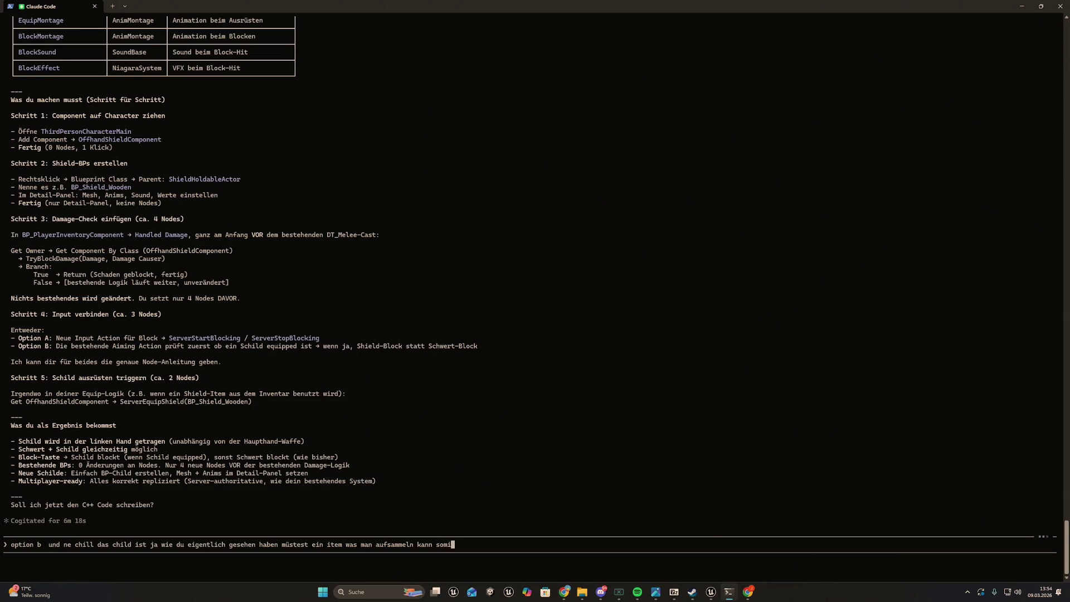
text(es über)
key(BackSpace)
text(s invento)
text(ry)
text( ausgerüste)
text(t so wie all)
text(e anderen ho)
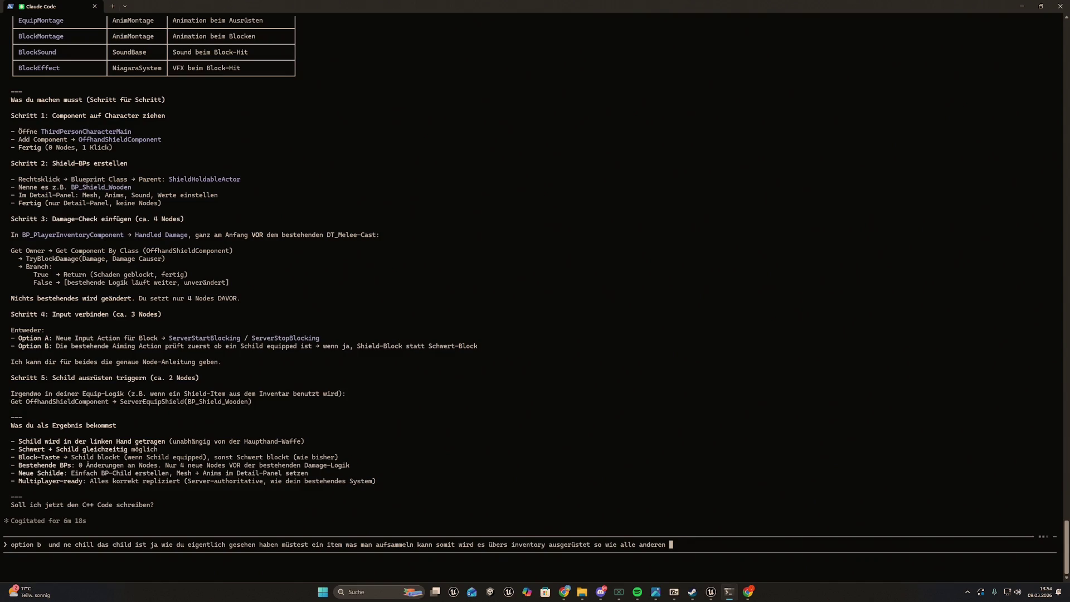
text(ldable aco)
key(BackSpace)
text(toren auc)
text(h ^^ das mach)
text(t mir ein wenig )
text(sorgen das d)
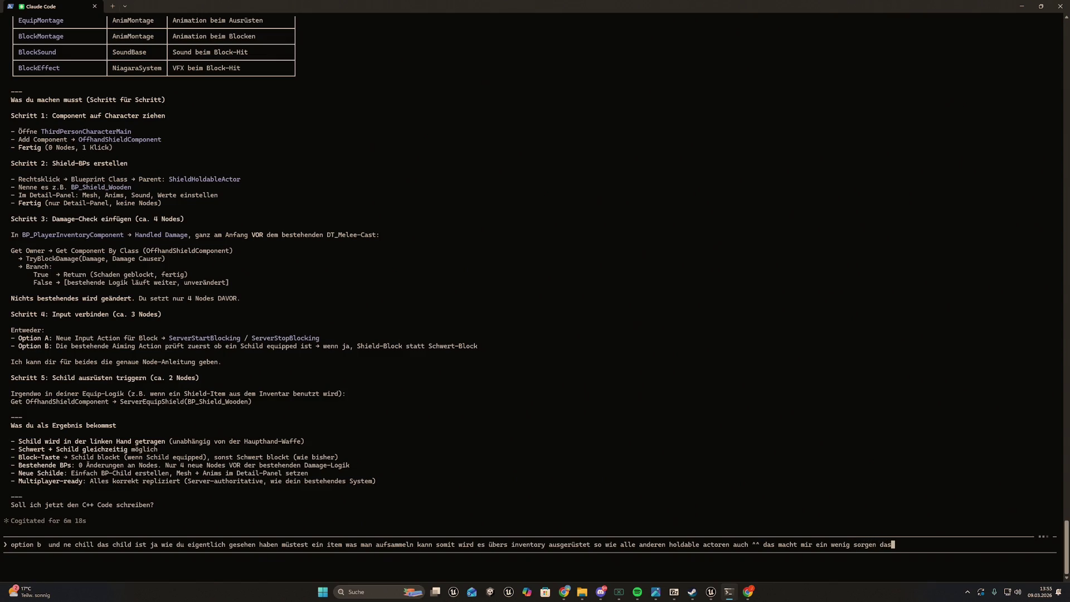
text(u das nicht erka)
text(nnt hast des)
text(wegen si)
text(nd noch fragen )
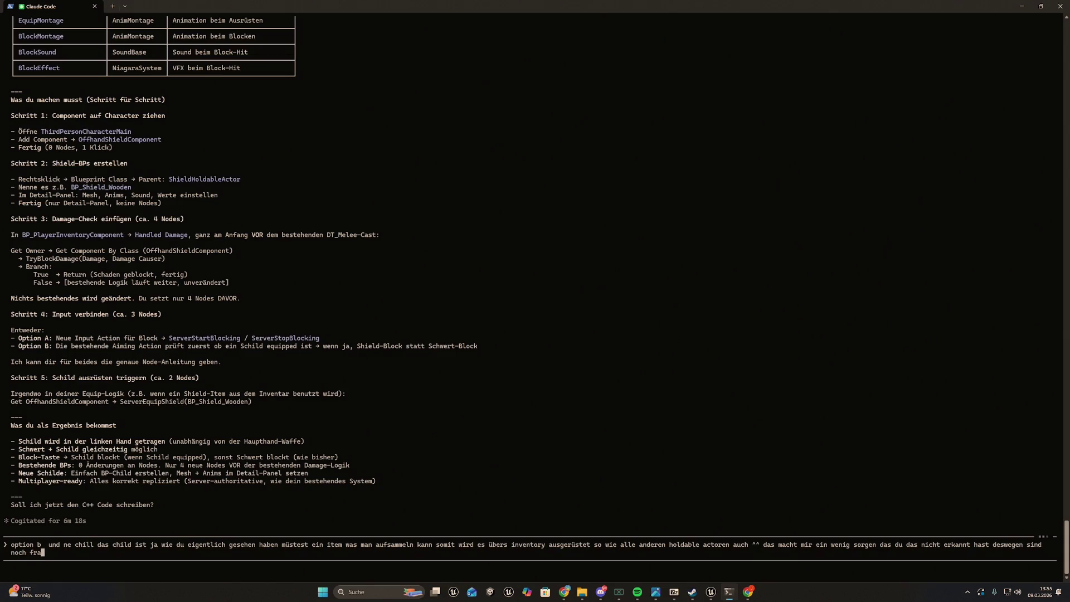
text(offen ?)
Step: Add to the reply that the shield Blueprint you create should be duplicable
text(ubd)
key(BackSpace)
key(BackSpace)
key(BackSpace)
text(und ich will natürlich au)
text(ch den bp)
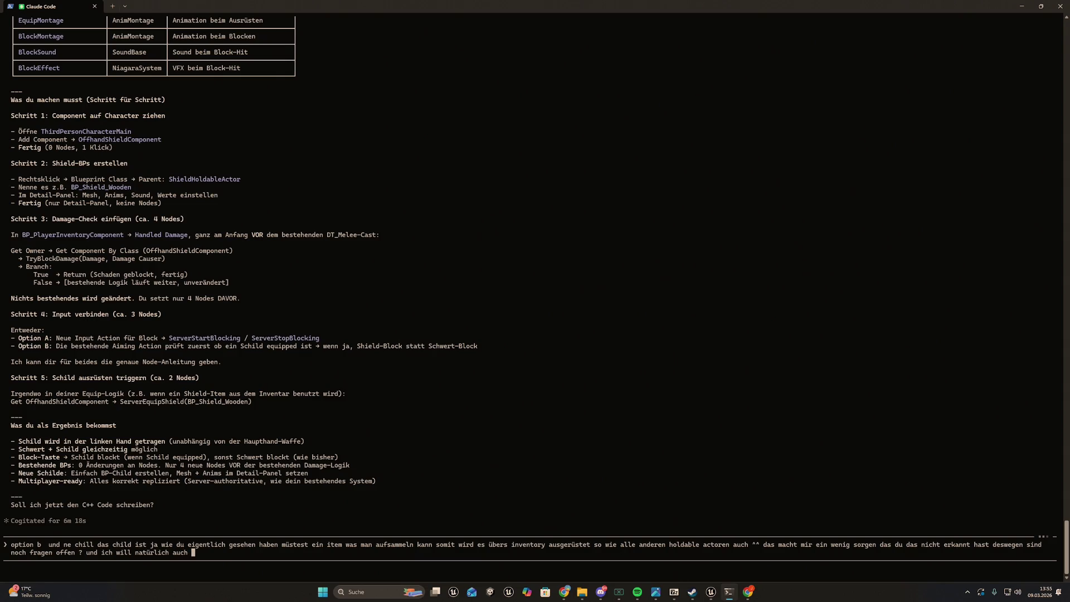
text( den ich dann mahe)
key(BackSpace)
key(BackSpace)
text(che duplizi)
text(eren kä)
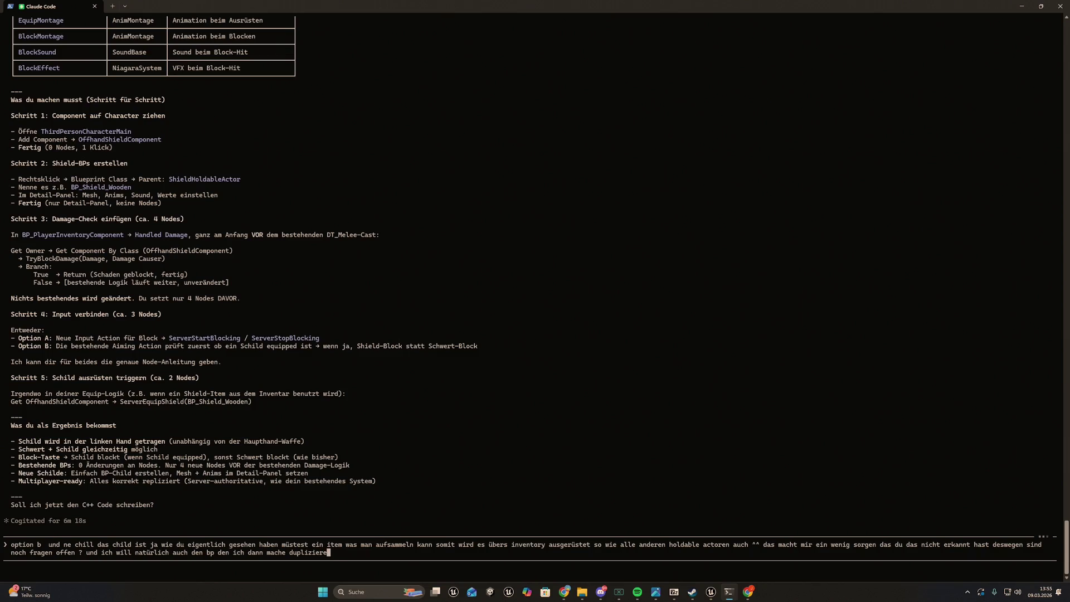
key(BackSpace)
text(önnen und das)
Step: Mention that it could also be childed to vary the shield with other meshes, and send the reply
key(BackSpace)
key(BackSpace)
key(BackSpace)
text(oder chil)
text(den un)
text(d das)
text(schild mit anderen meshes verfielfäldigen)
key(BackSpace)
key(BackSpace)
key(BackSpace)
text(tigen)
key(Return)
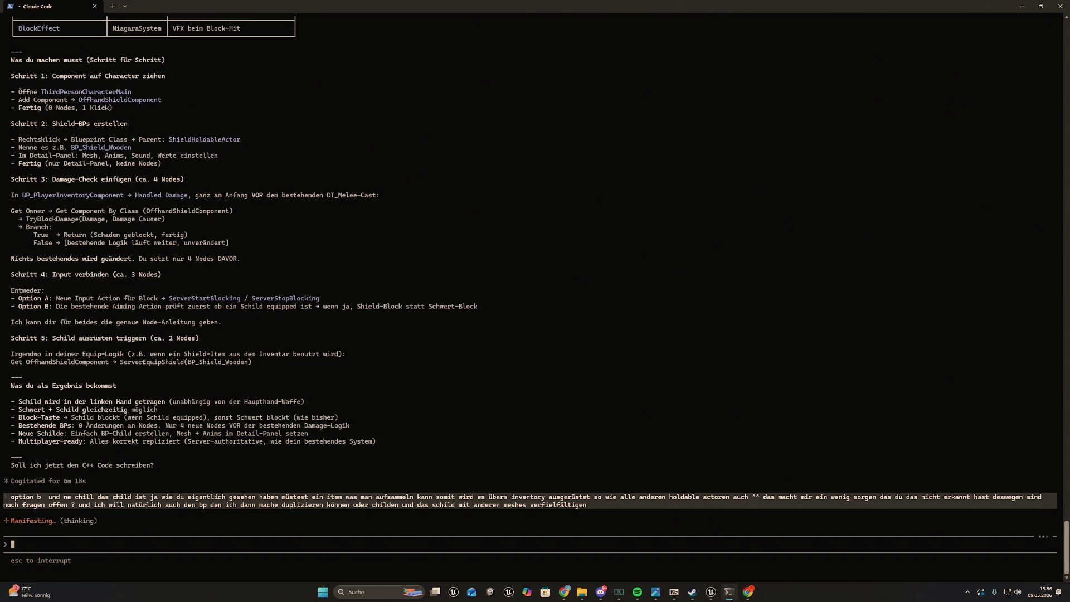
Step: Restore the terminal window, close File Explorer, and bring Claude Code back full-screen
double_click(268, 3)
click(658, 264)
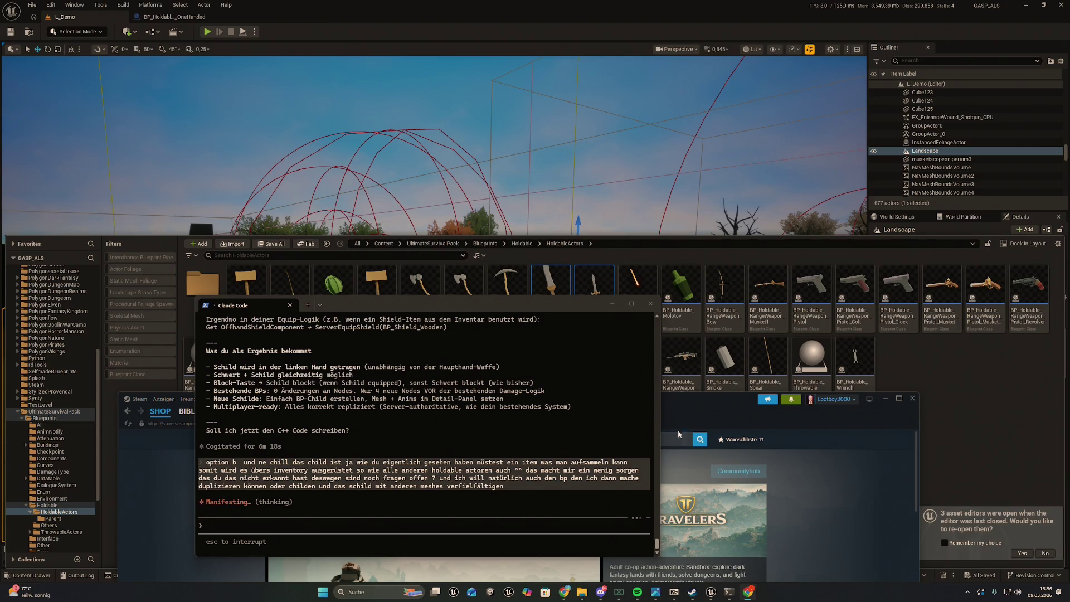
click(632, 304)
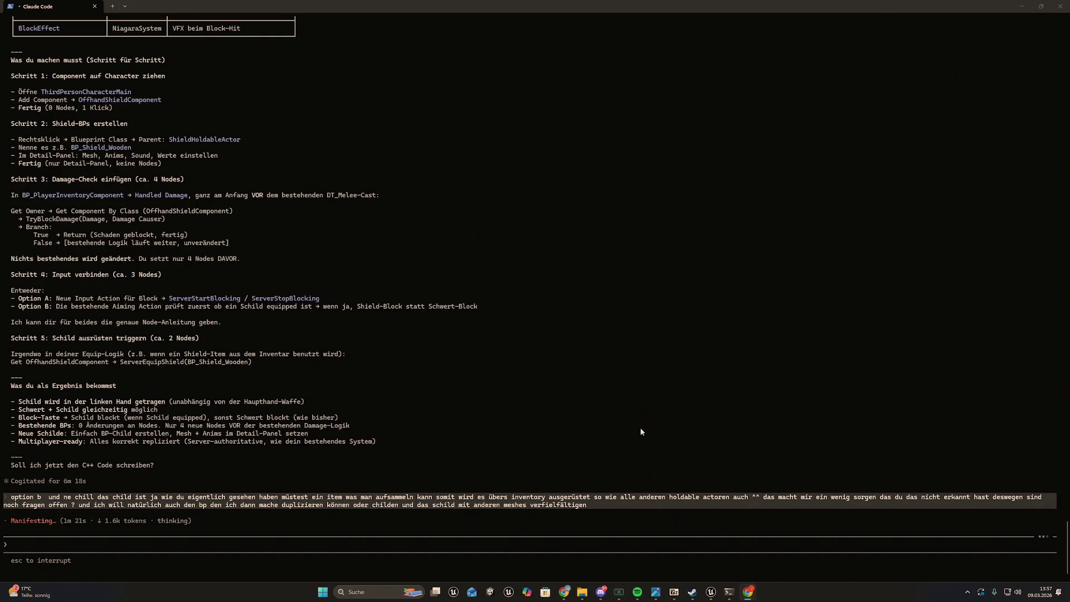
mouse_move(564, 588)
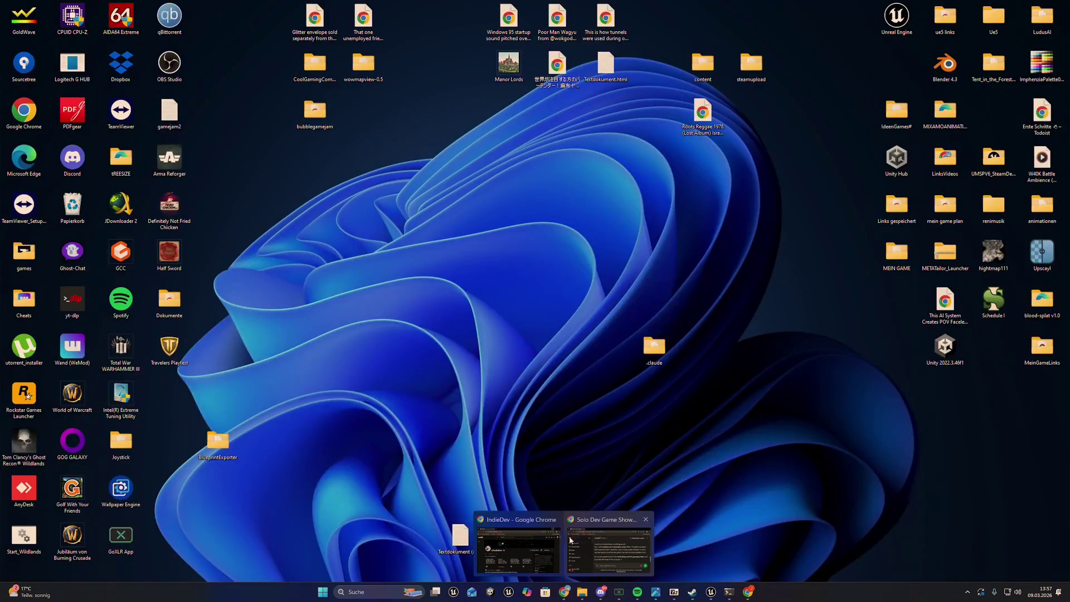
Step: Open twitch.tv in a new tab of the maximized Chrome window
click(526, 540)
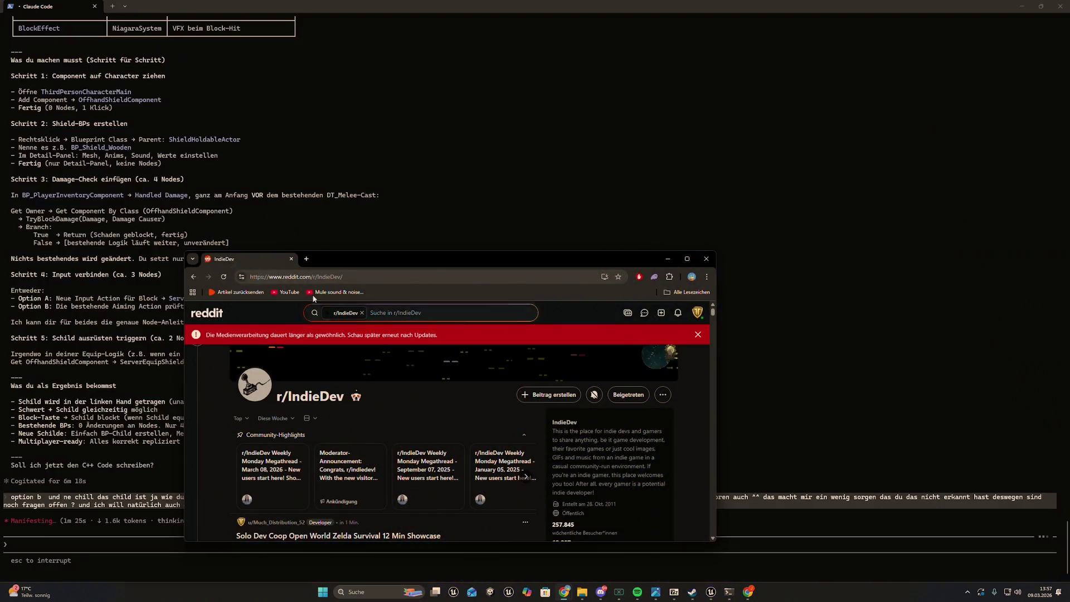
click(306, 260)
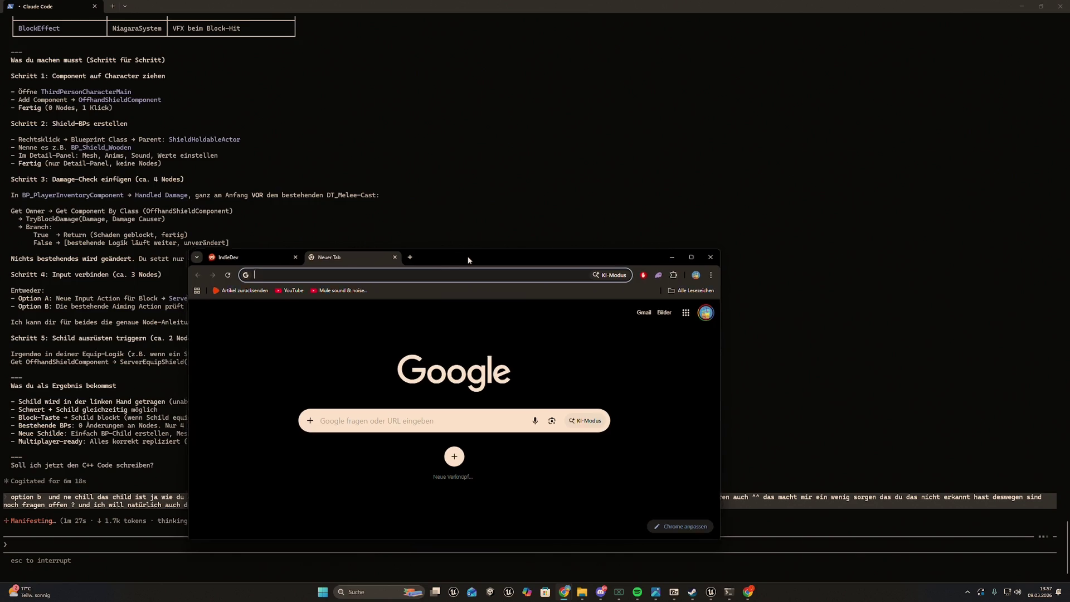
drag(462, 259, 504, 216)
text(twitch)
key(Return)
double_click(504, 214)
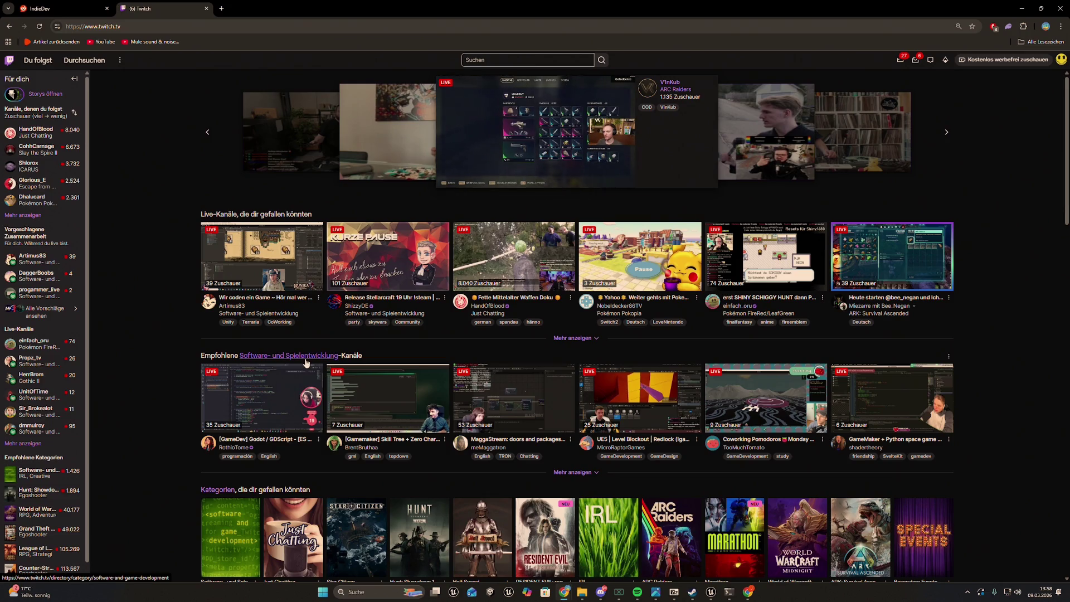
scroll(313, 332, down, 1)
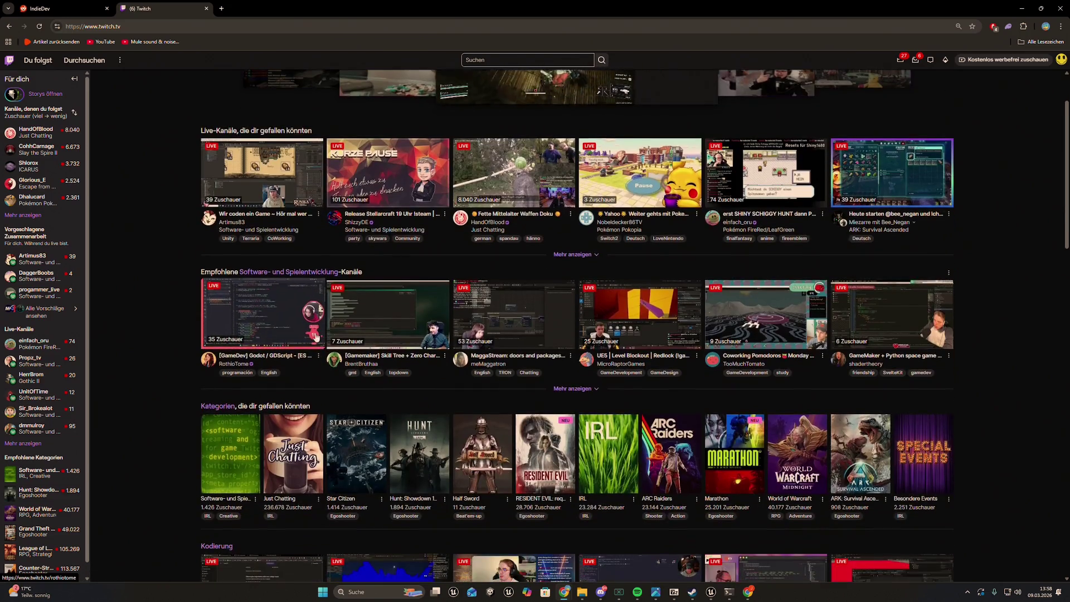
scroll(380, 181, up, 1)
Step: Search Twitch for Breath of the Wild, open its category page, and pick the live stream
click(488, 59)
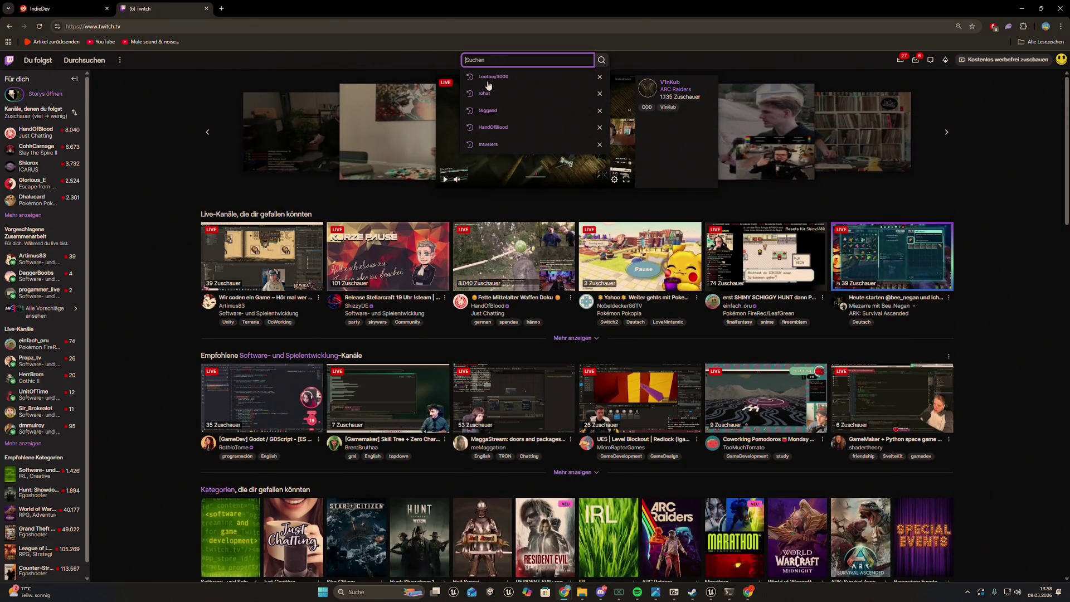
text(zelda)
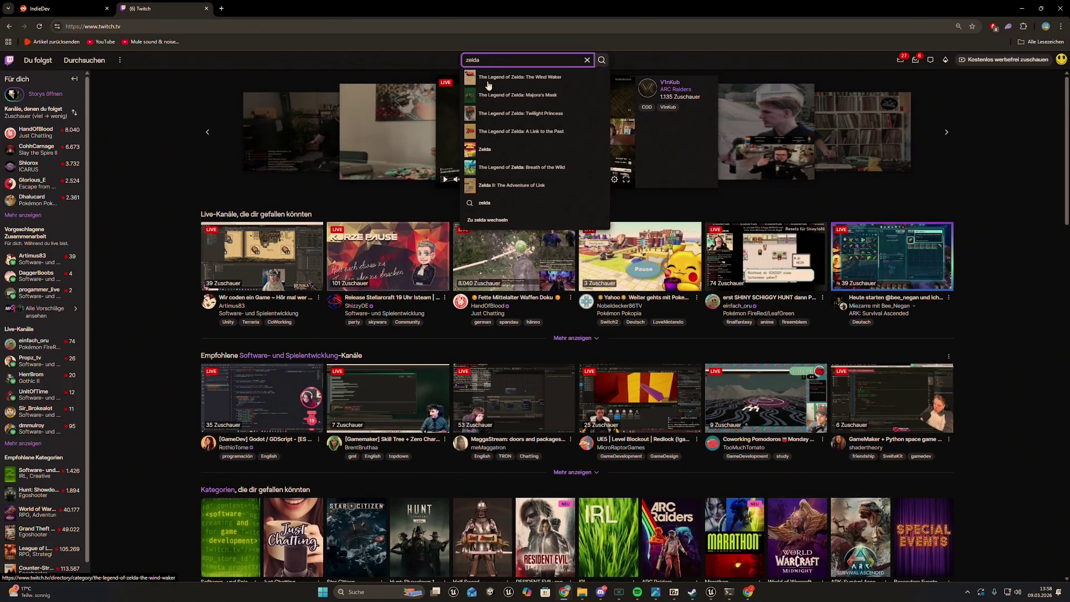
click(487, 83)
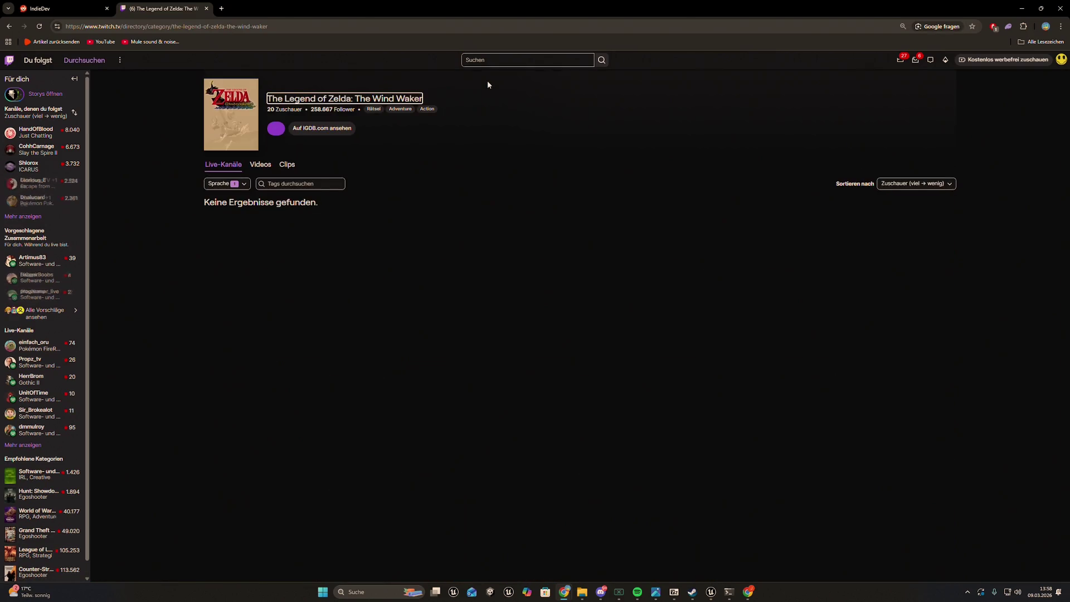
click(502, 67)
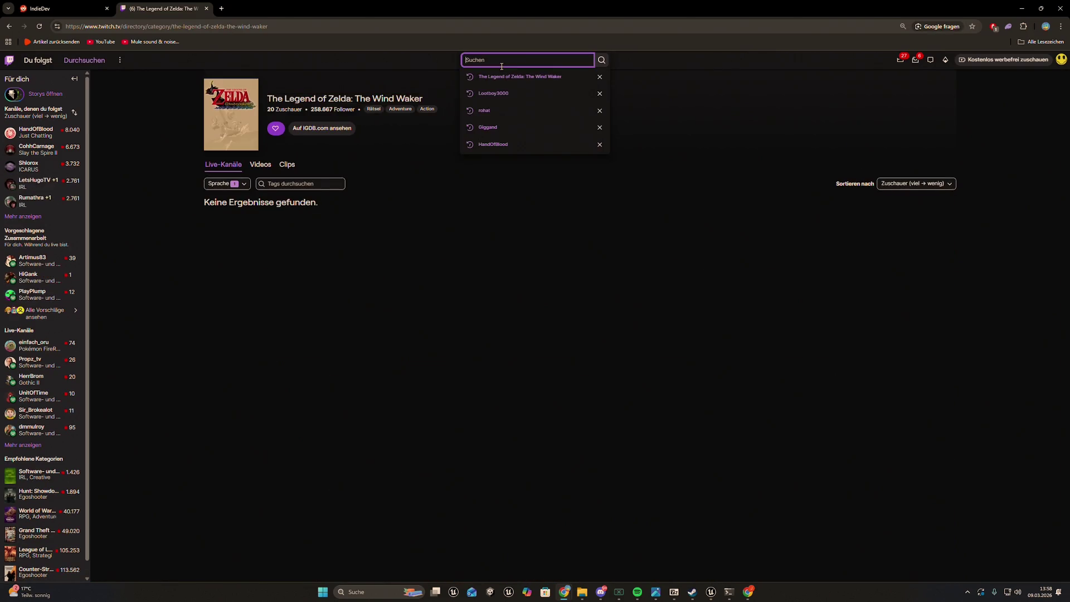
text(ra)
key(BackSpace)
key(BackSpace)
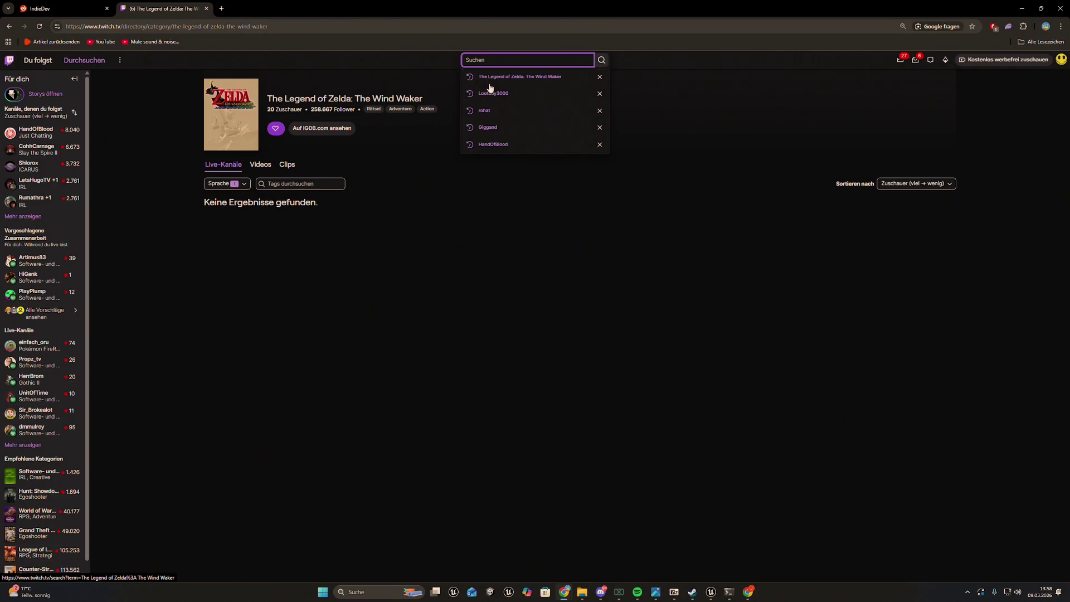
text(bra)
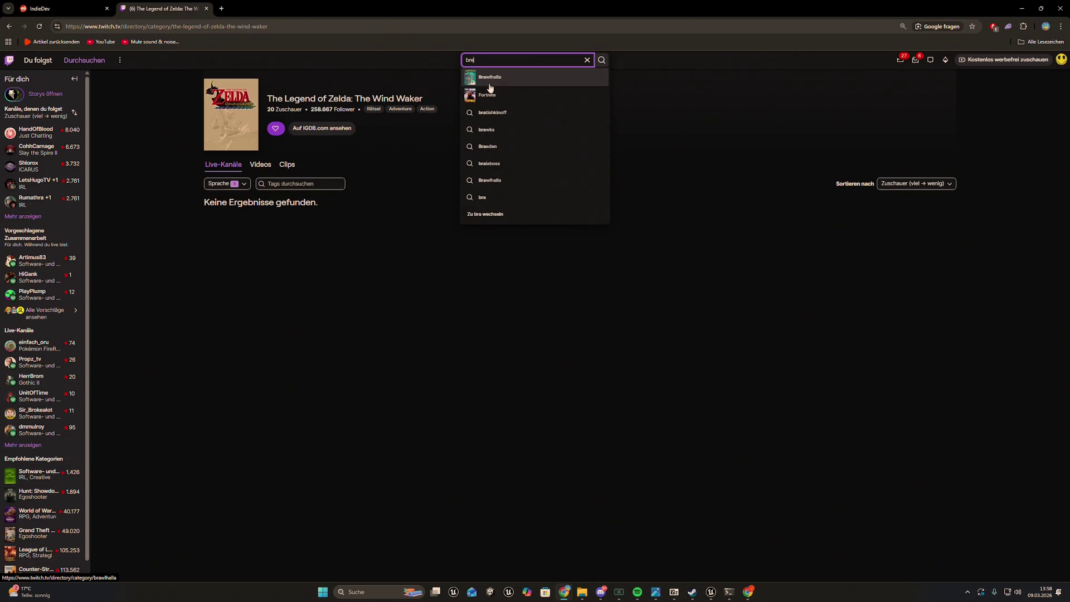
key(Down)
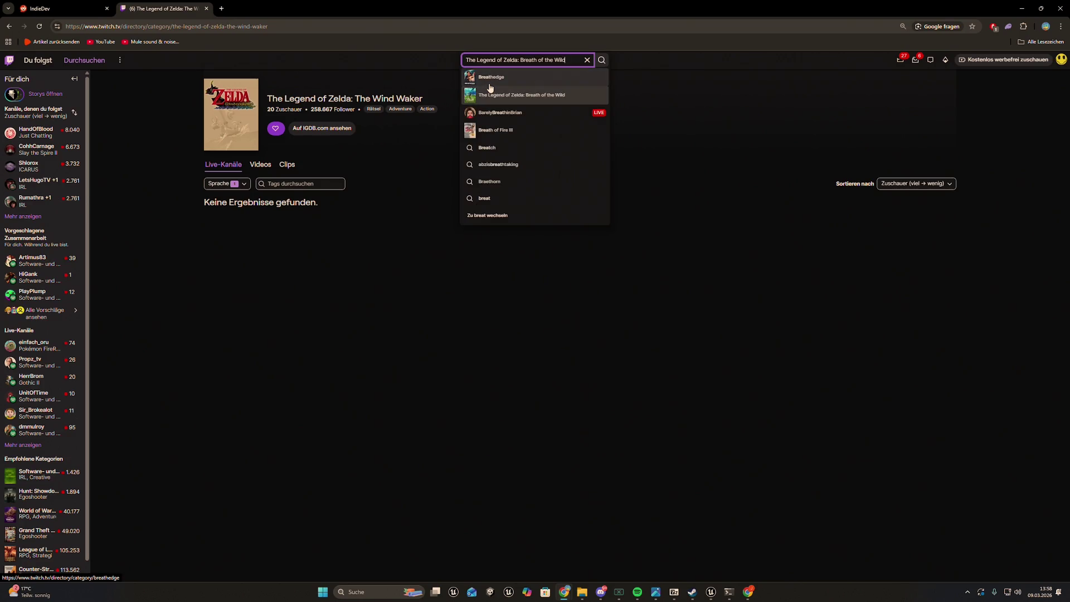
key(Return)
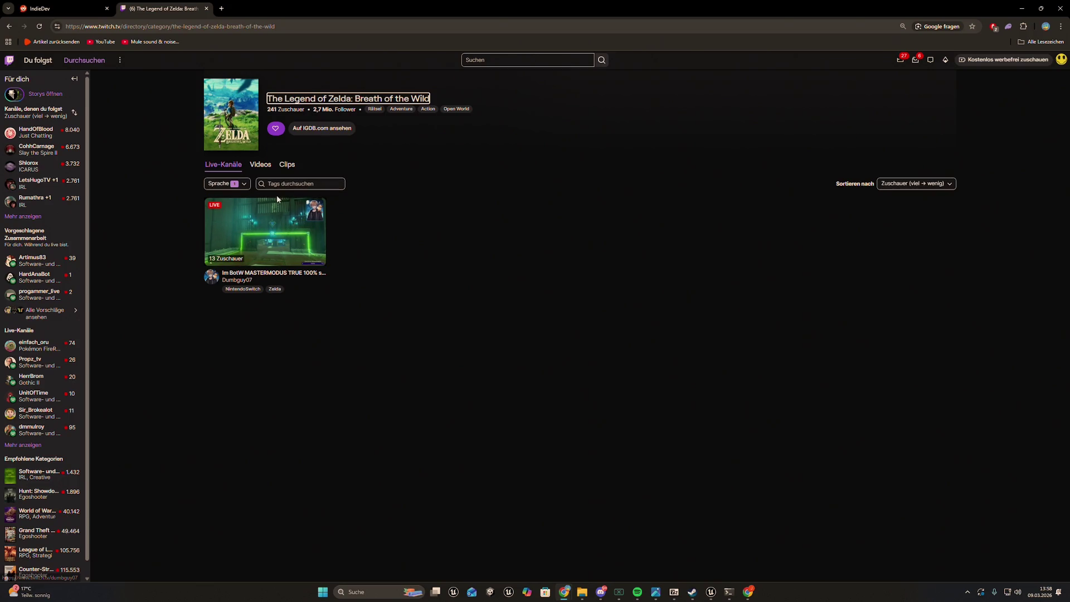
click(294, 238)
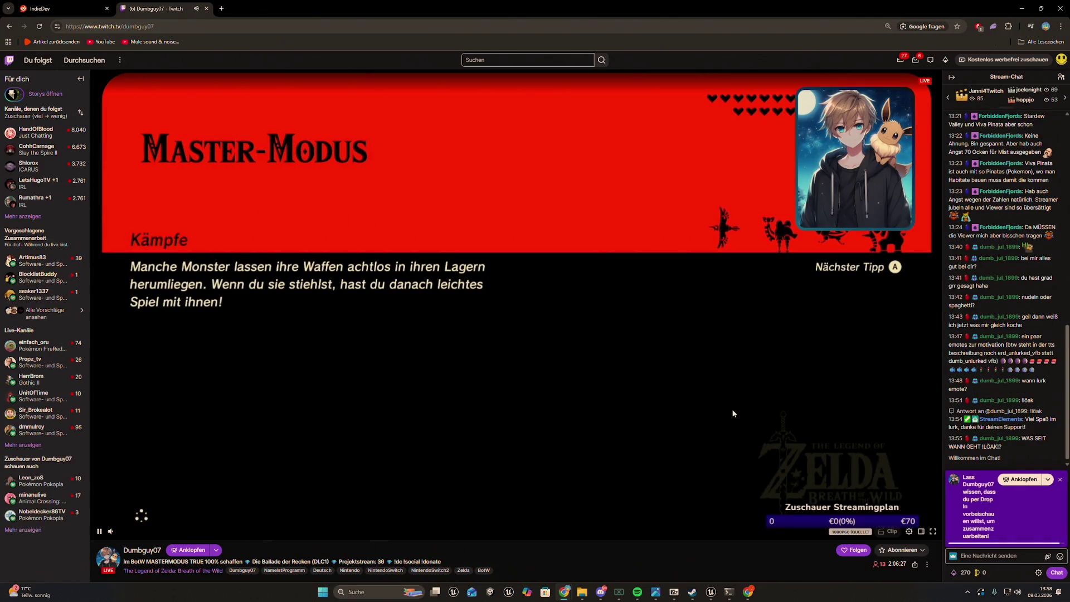
Step: Turn up the stream's volume and start a chat greeting introducing yourself as a solo dev seeking streamers
scroll(584, 475, down, 2)
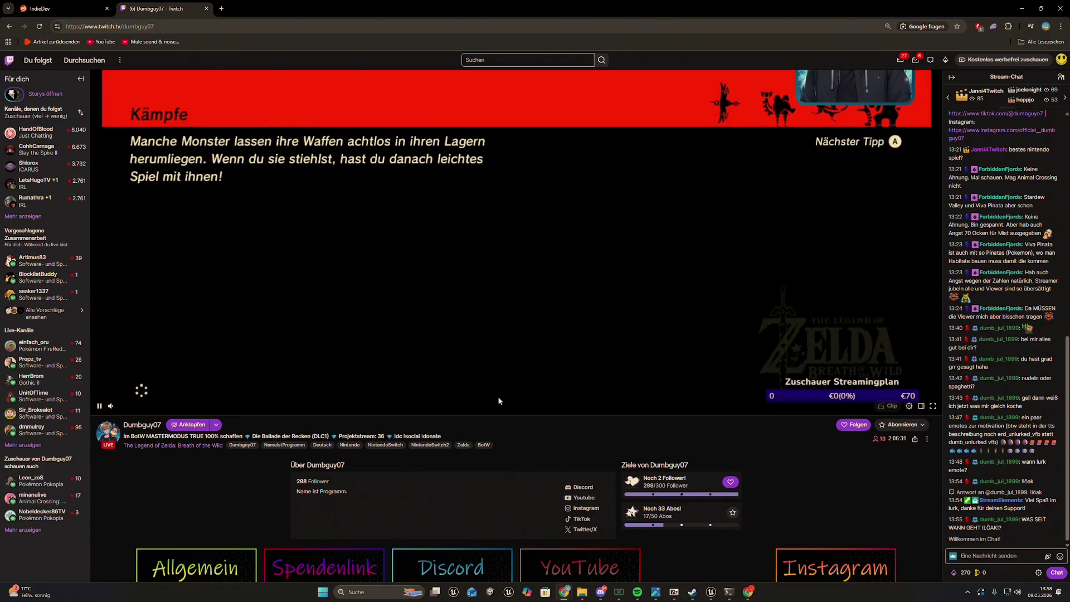
drag(125, 408, 148, 407)
scroll(351, 351, up, 2)
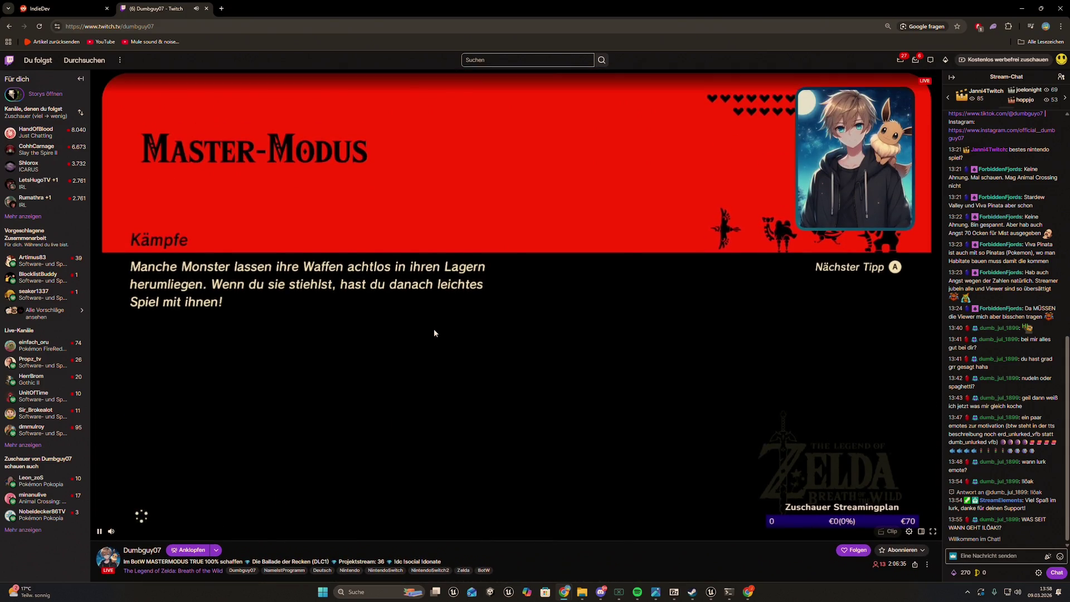
scroll(504, 333, down, 1)
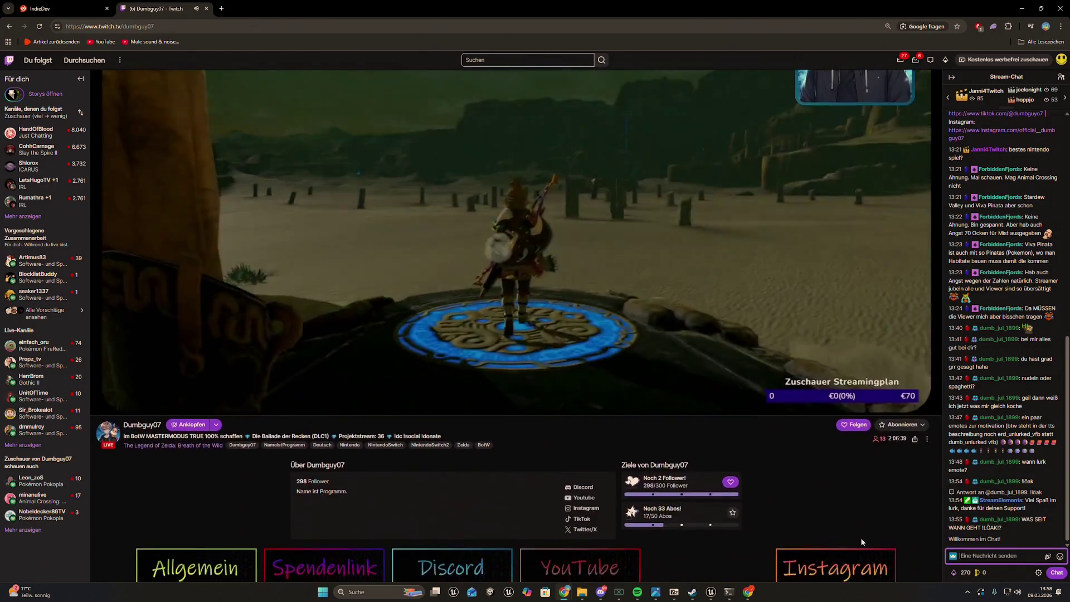
scroll(861, 538, up, 1)
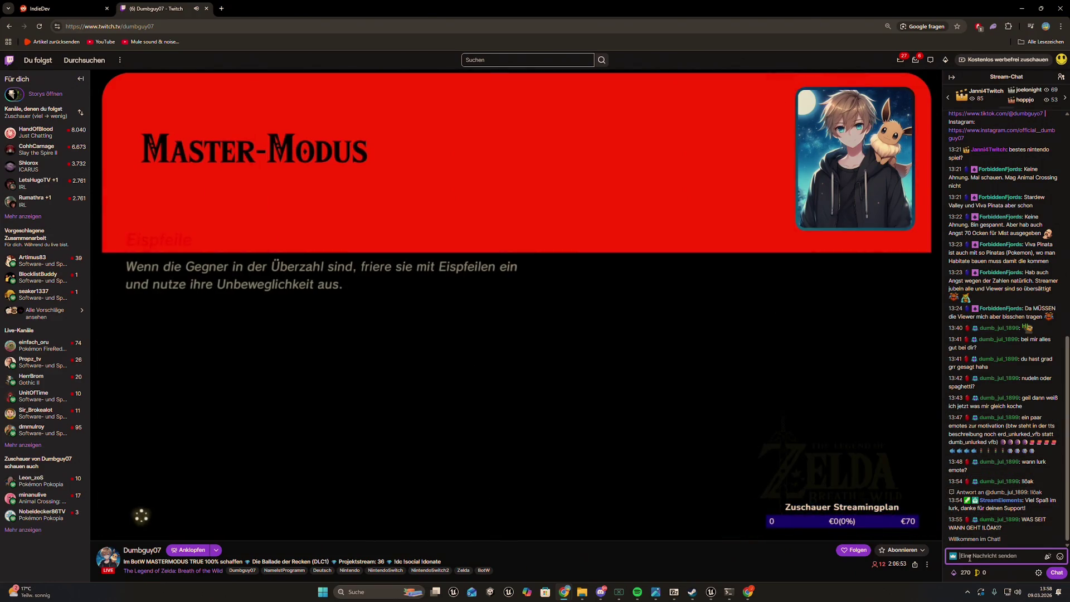
text(yo hey ich bin solod)
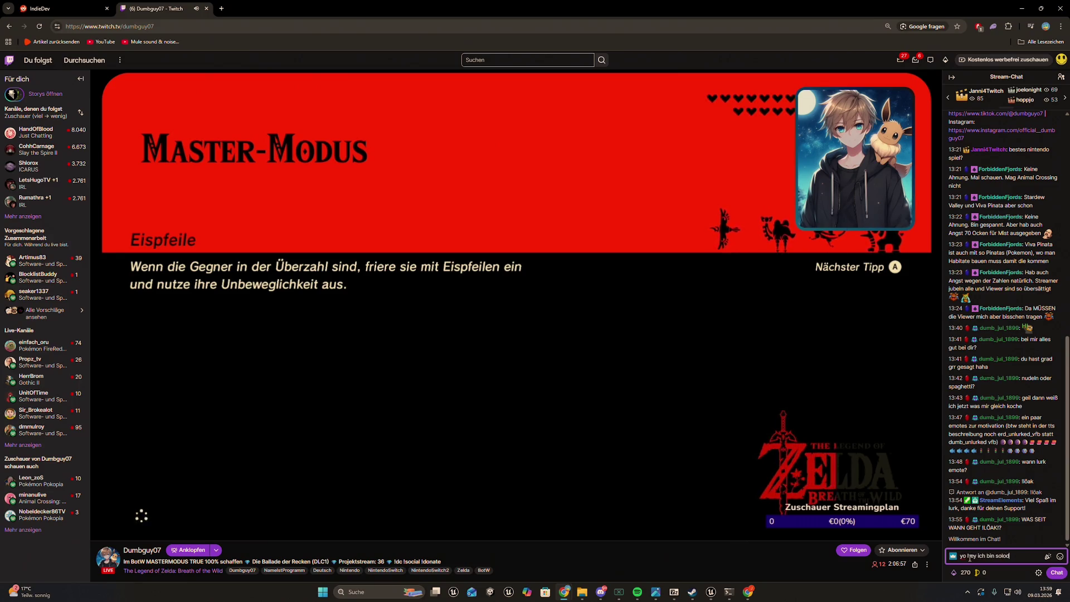
text(ev und suche le)
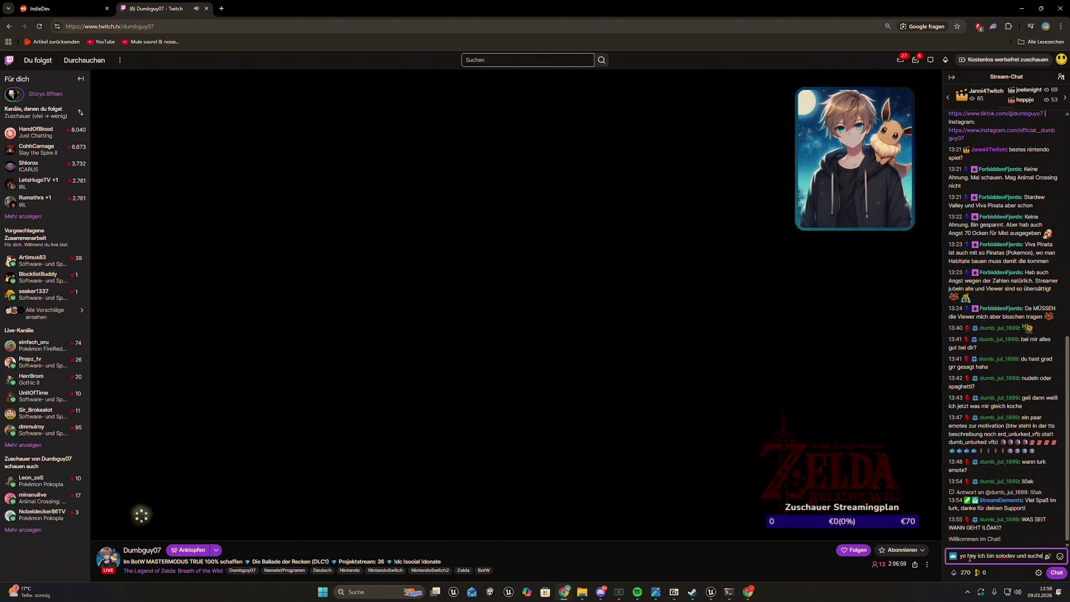
text(ute die mein game)
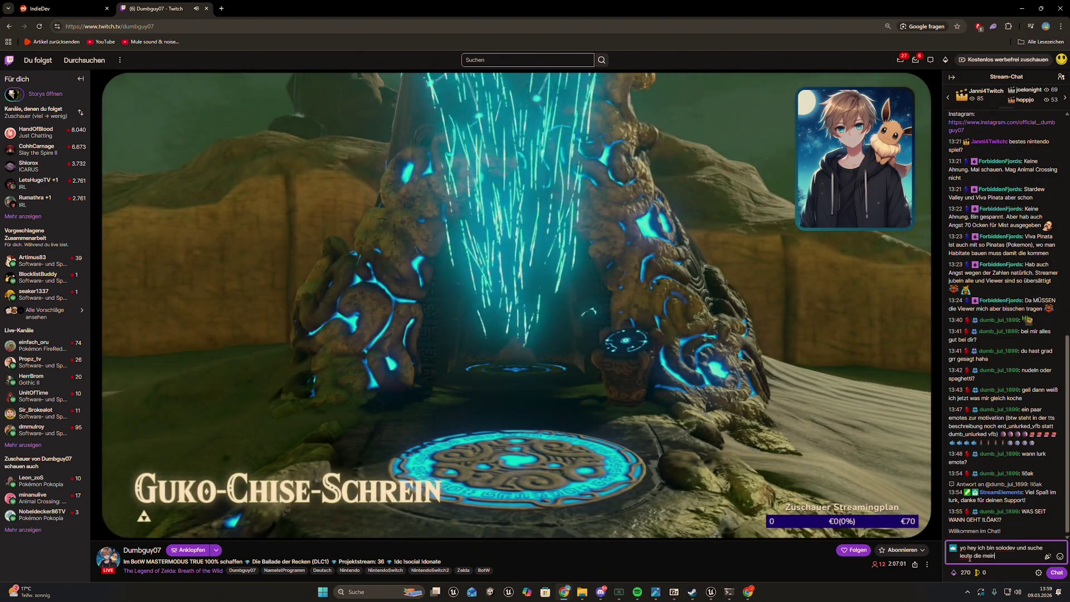
text( streamen)
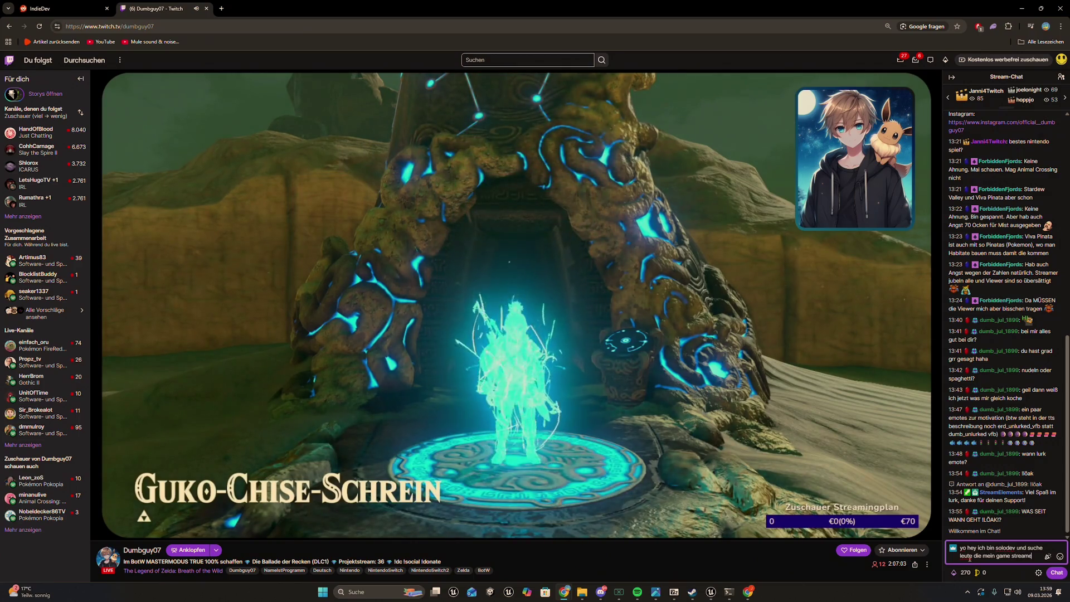
text( du bist der)
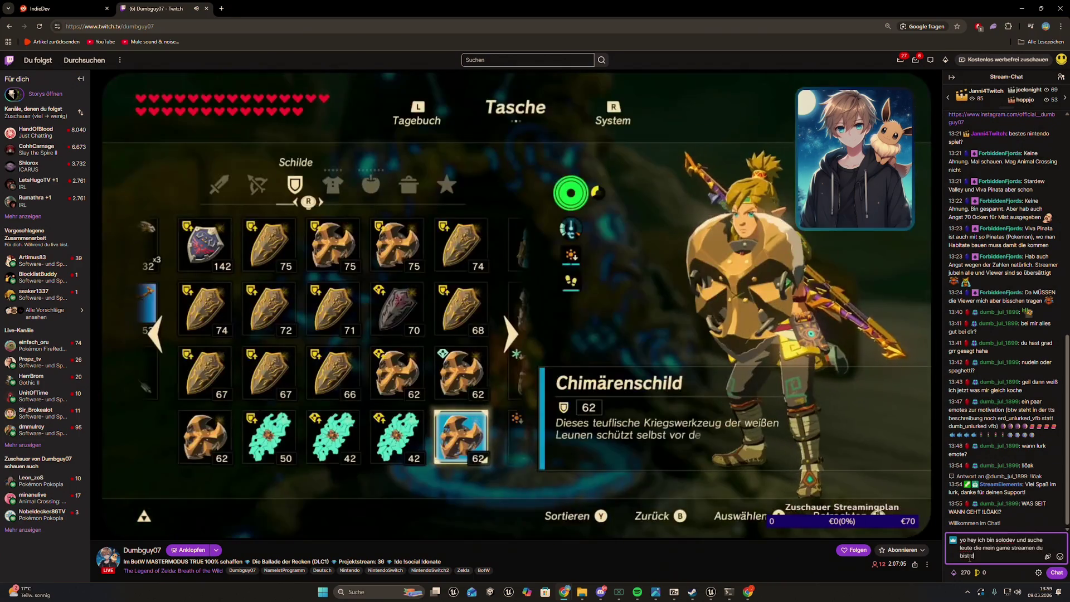
text( erste den ich an)
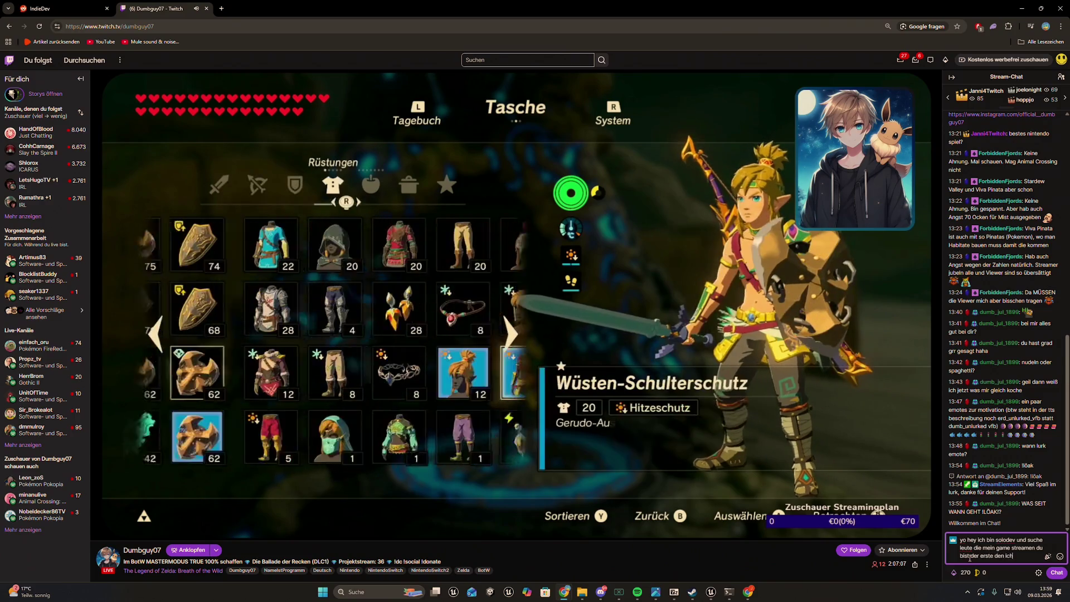
text(schreibe hast du du lu)
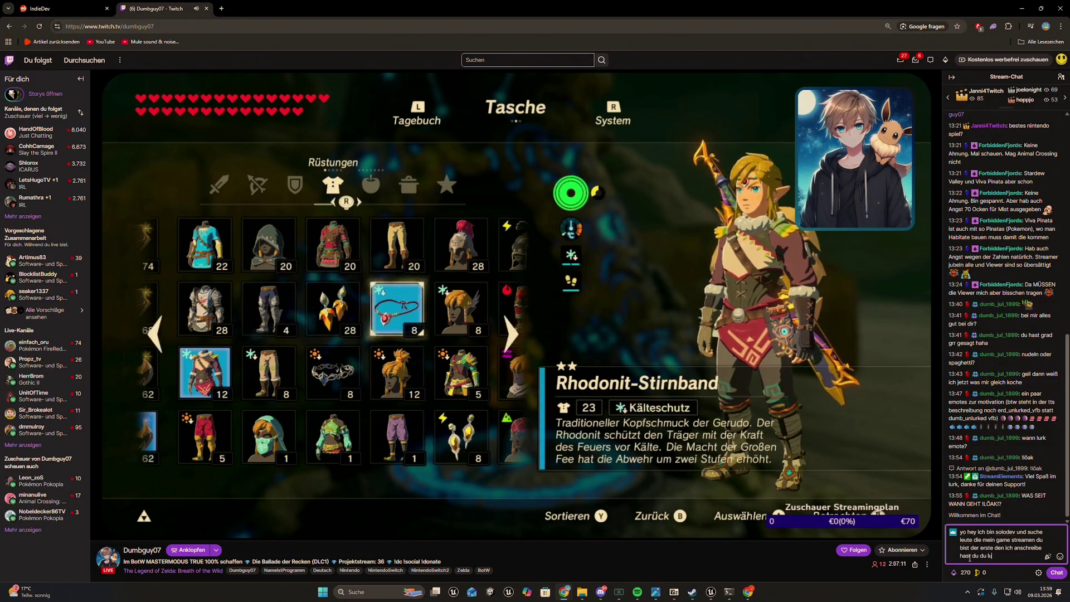
text(st ?)
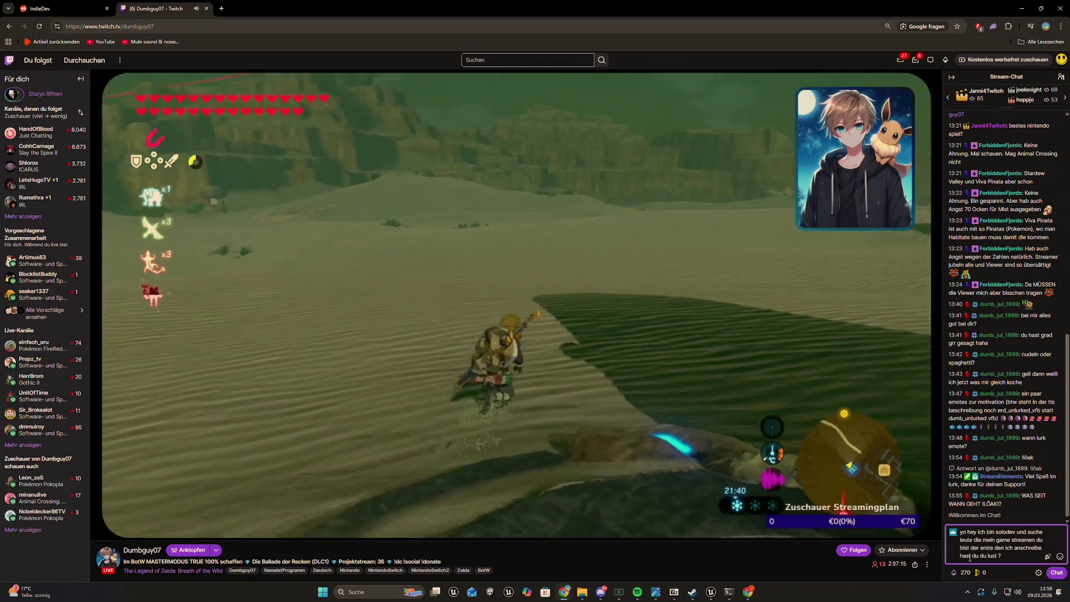
text( auf)
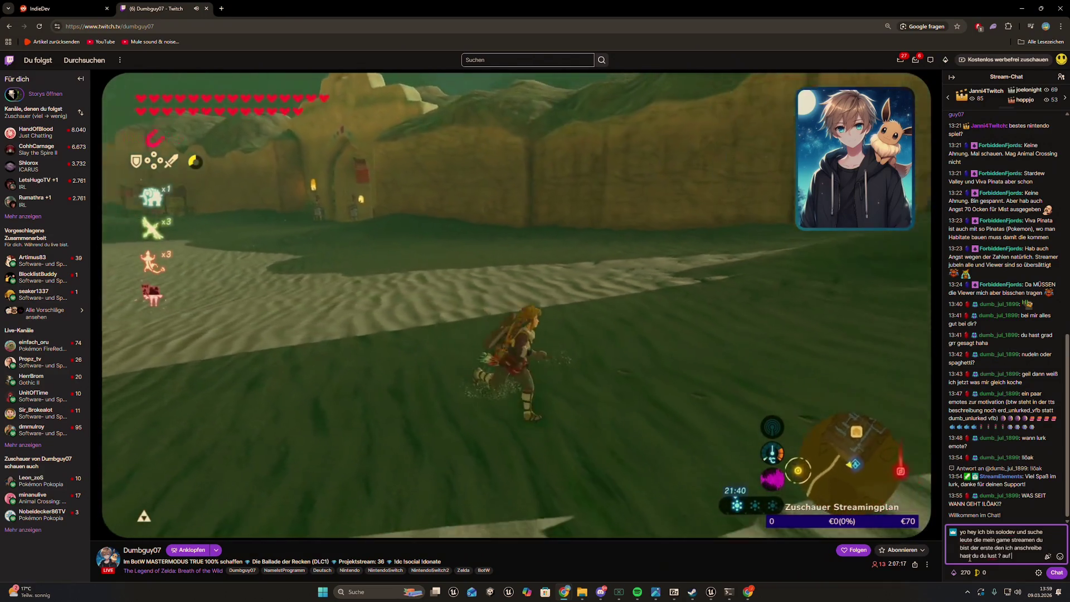
text( sowas kan)
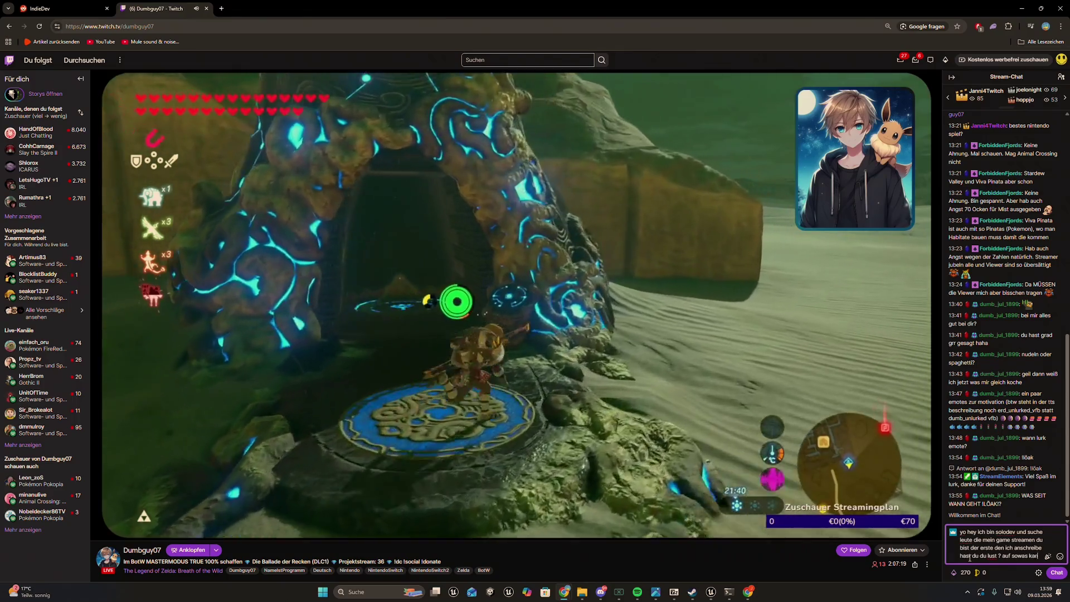
text(n dich nic)
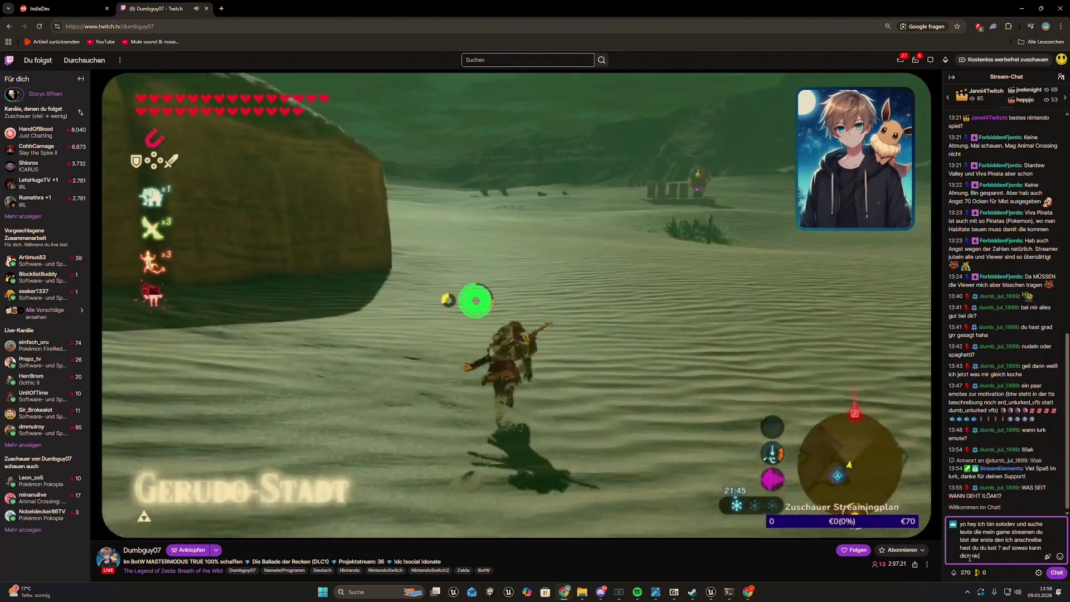
text(ht payen a)
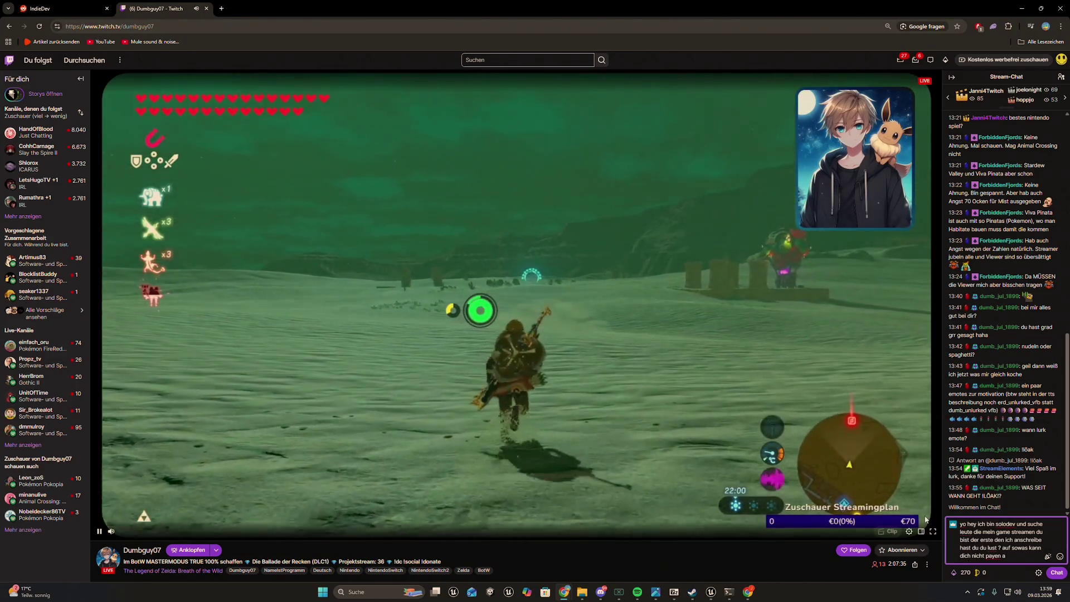
Step: Send the chat pitch offering the streamer an in-game character cameo, then follow their channel
mouse_move(925, 519)
text(ber wenn d)
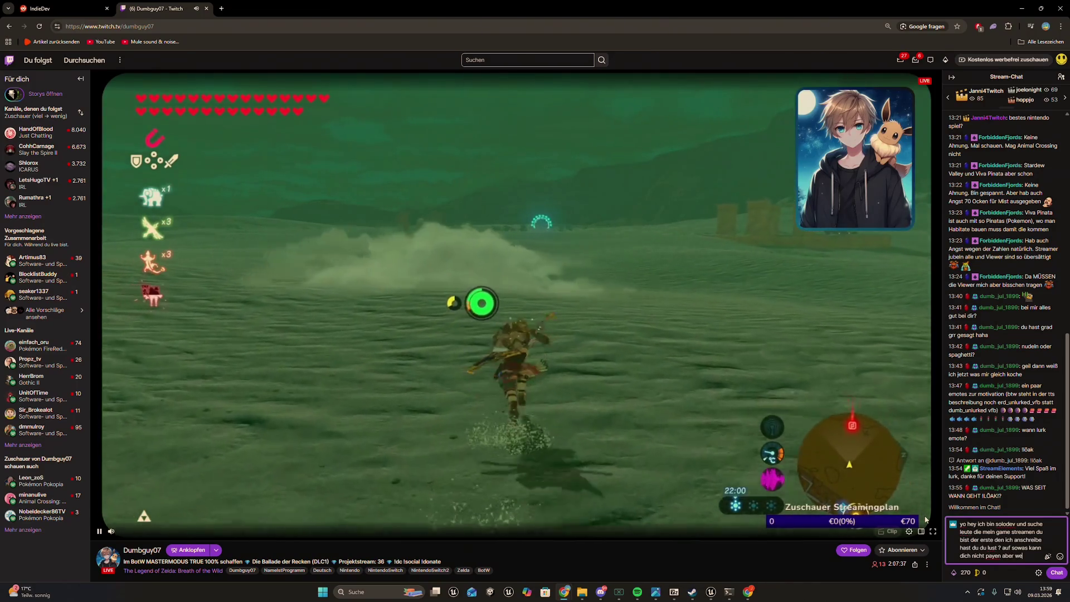
text(u da)
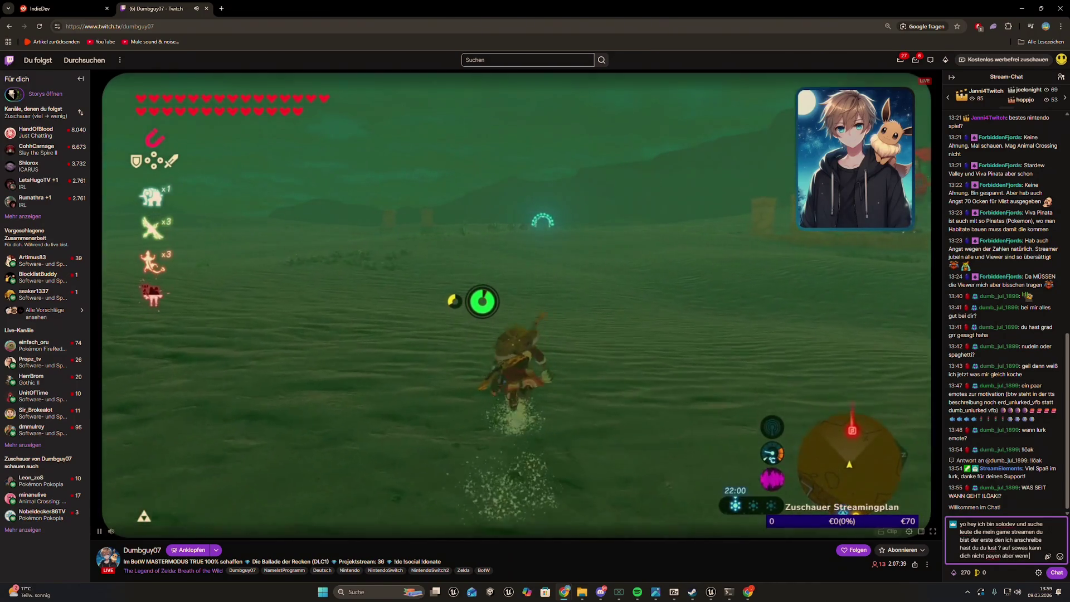
text(s zock)
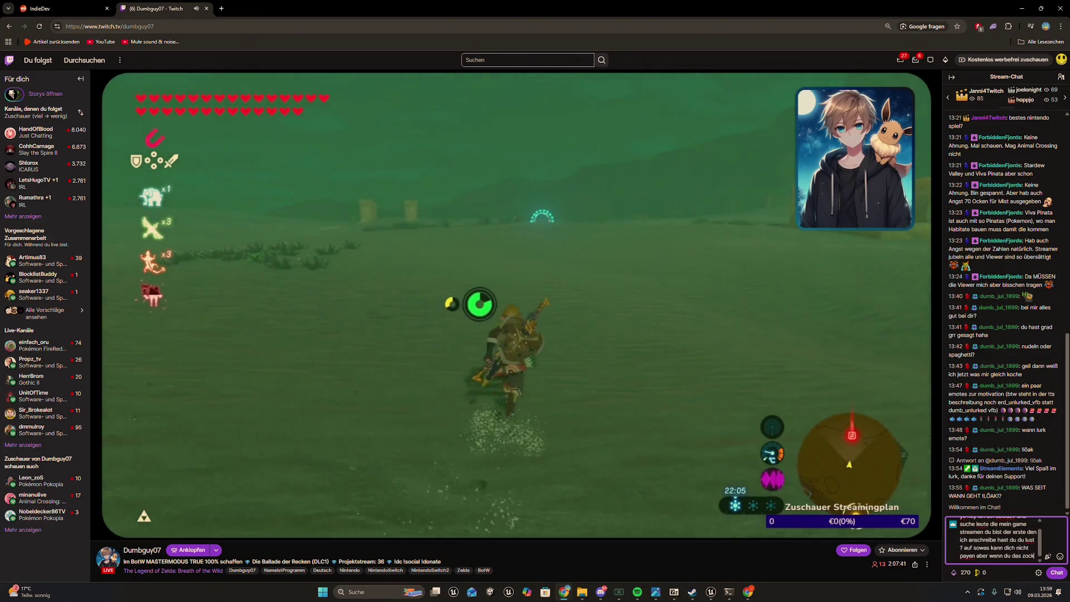
text(st baue )
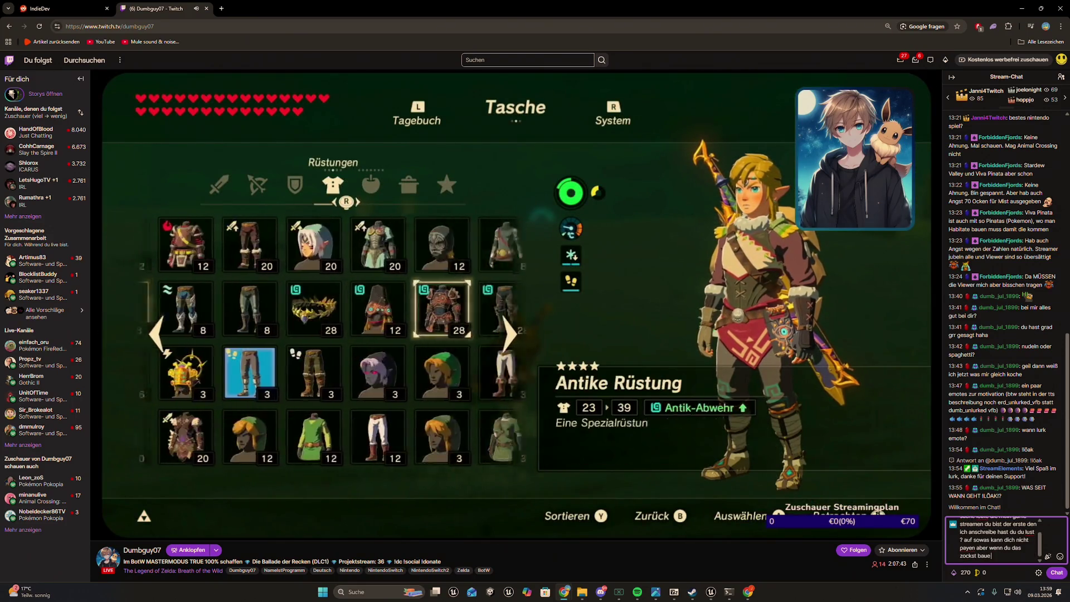
text(ich dich ein oder so)
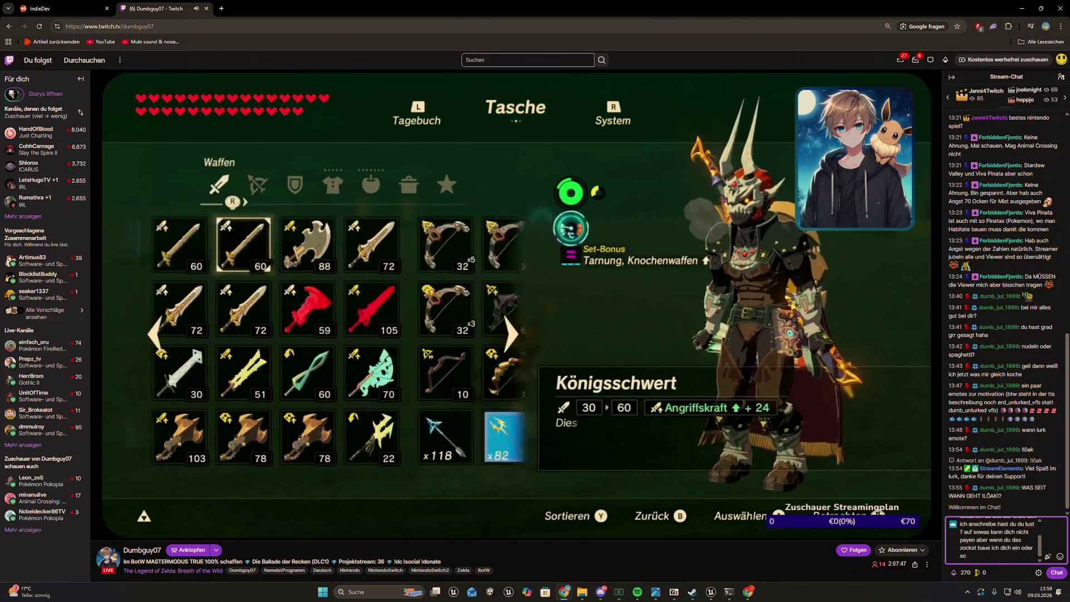
text( al s)
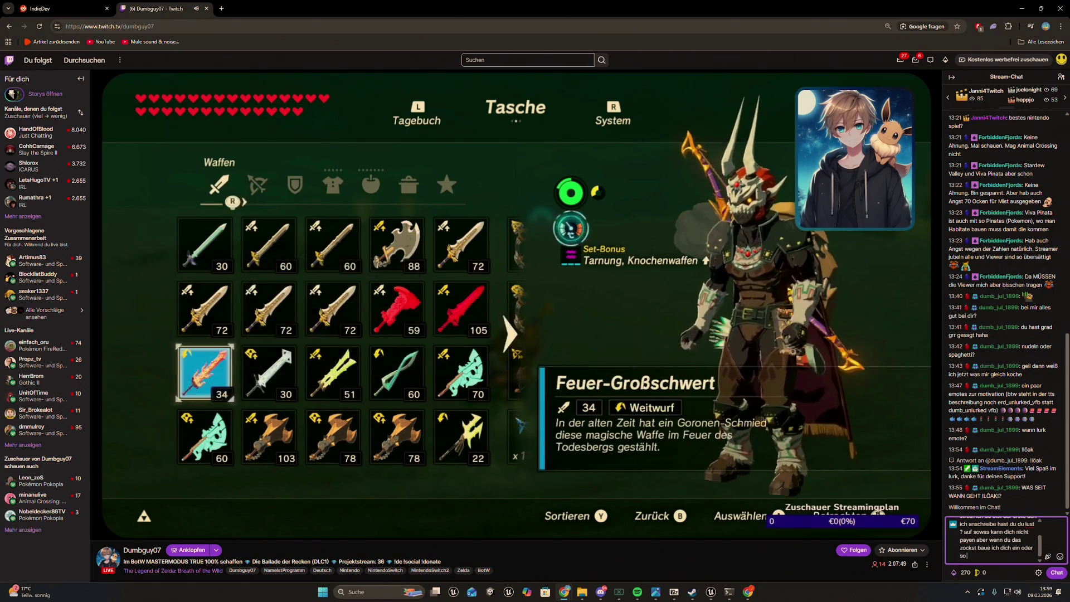
key(BackSpace)
key(BackSpace)
text(s char)
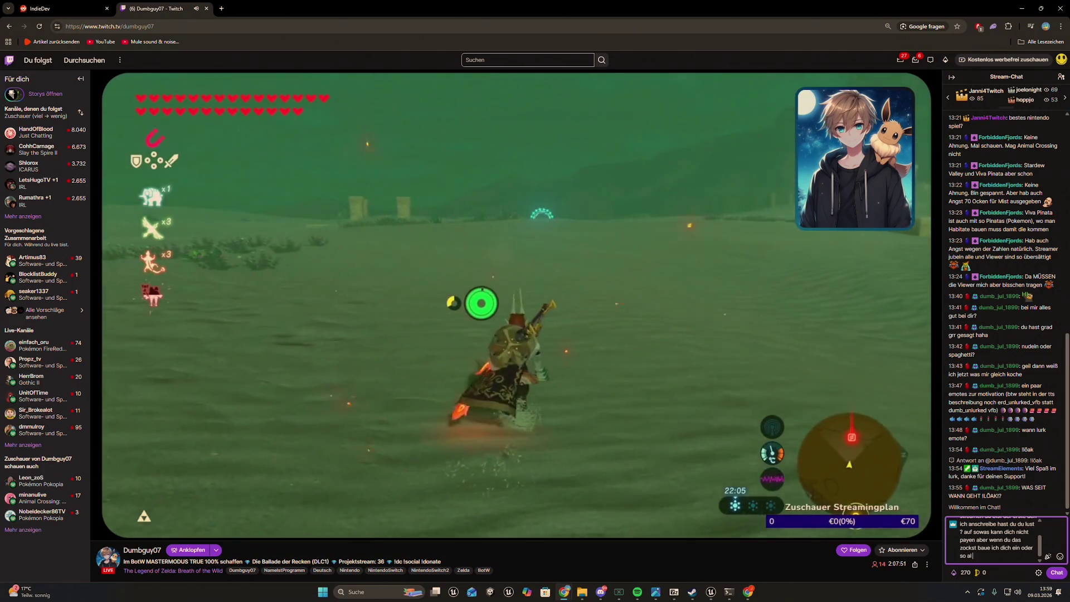
text( bin auf dich)
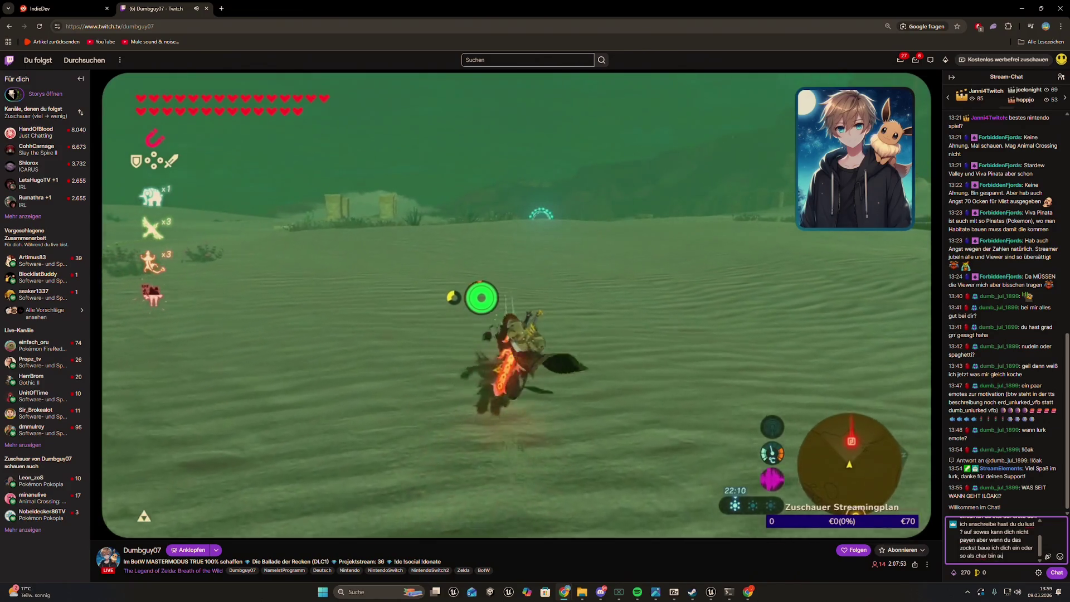
text( gekommen weil du)
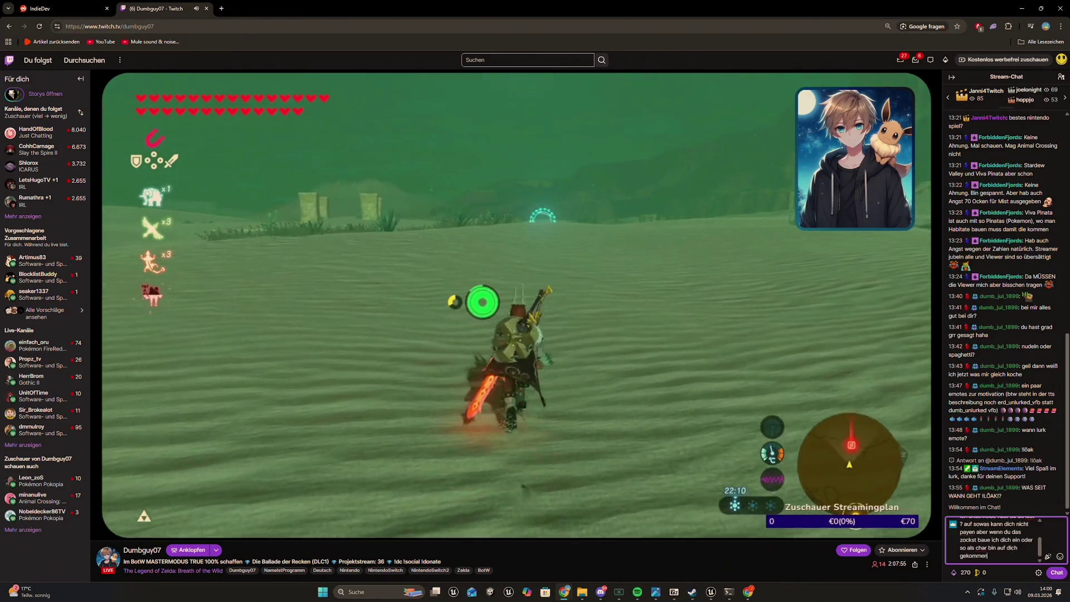
text( der einzige)
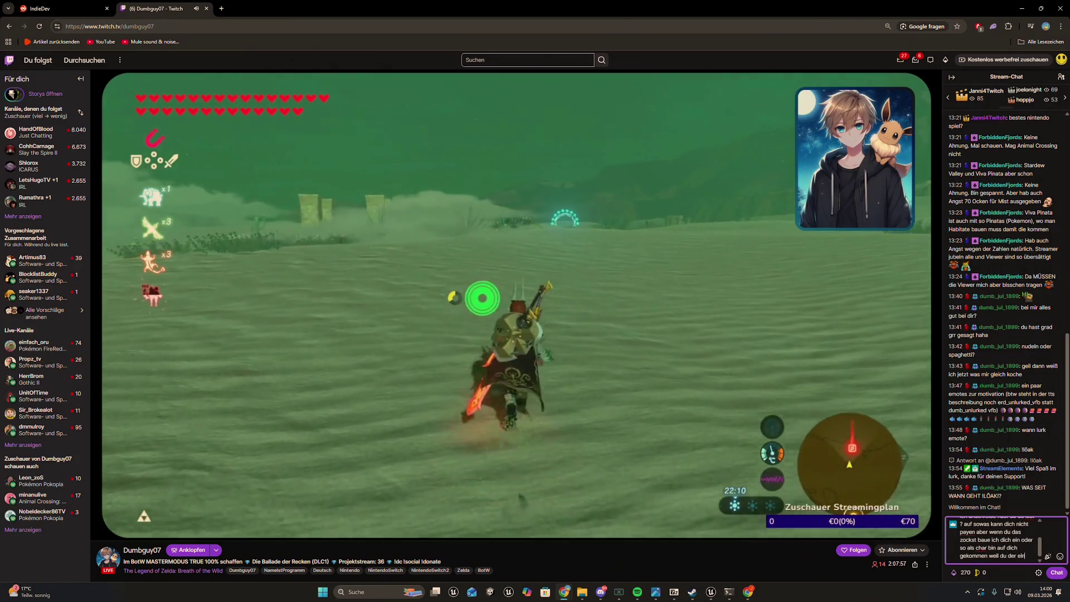
text( bist der zelda spielt un)
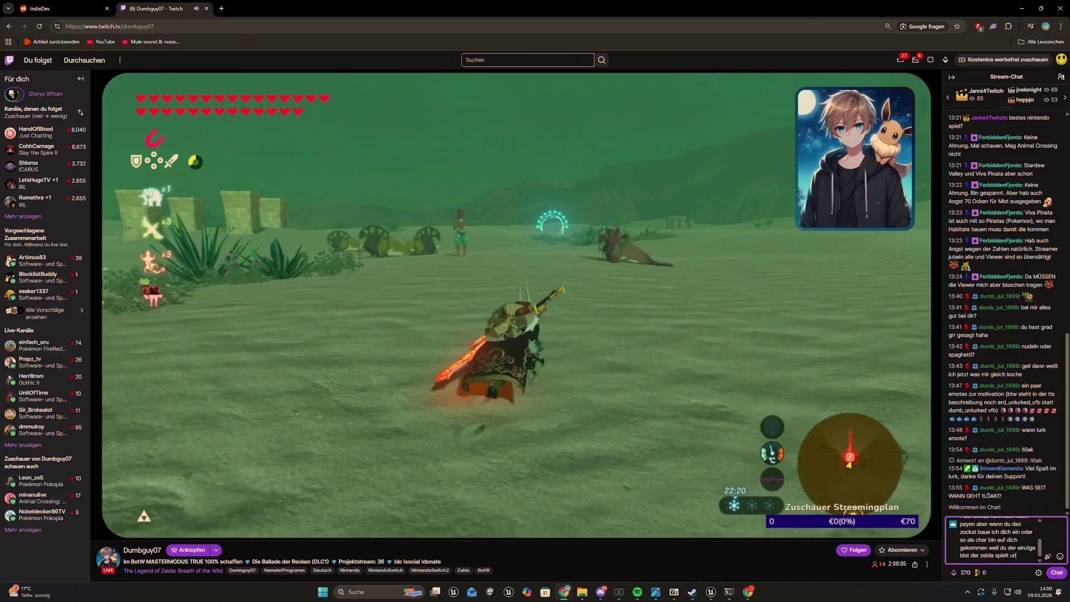
text(ur)
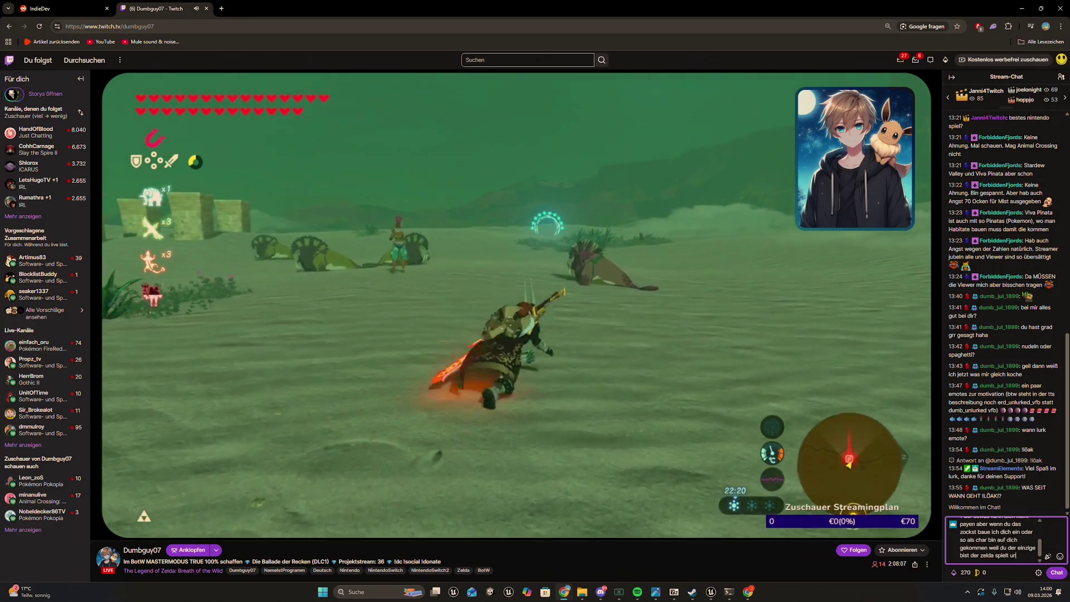
text(s zelda ä)
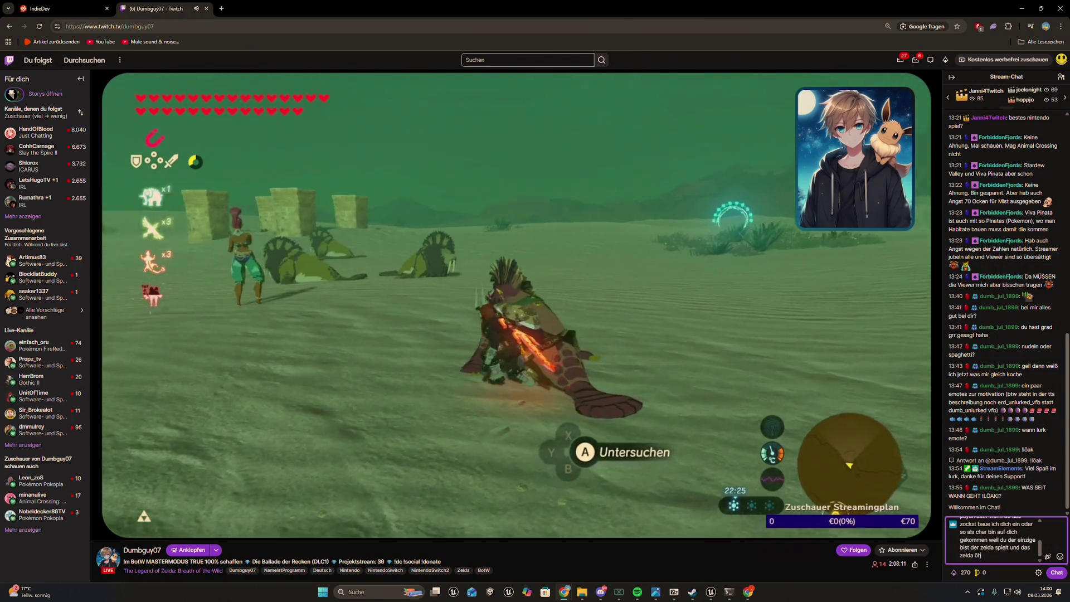
text(h)
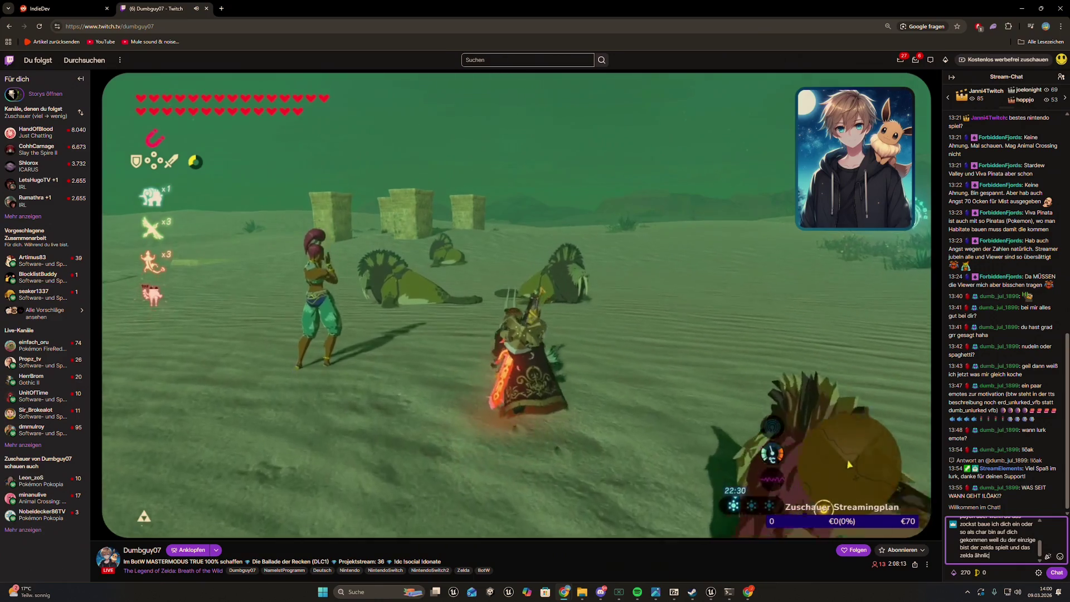
text( ist ist ab)
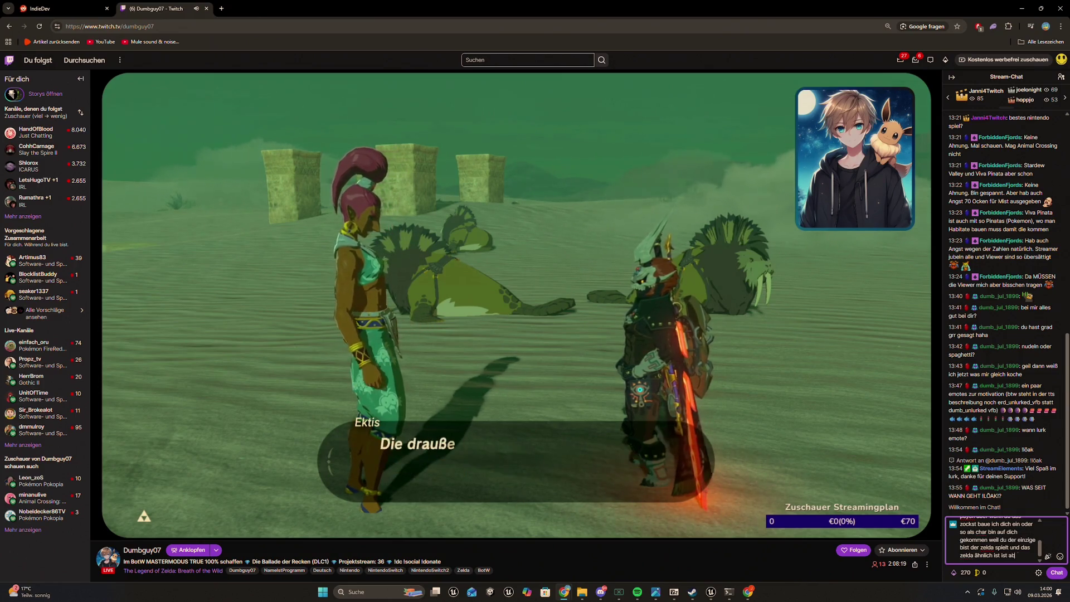
text(or)
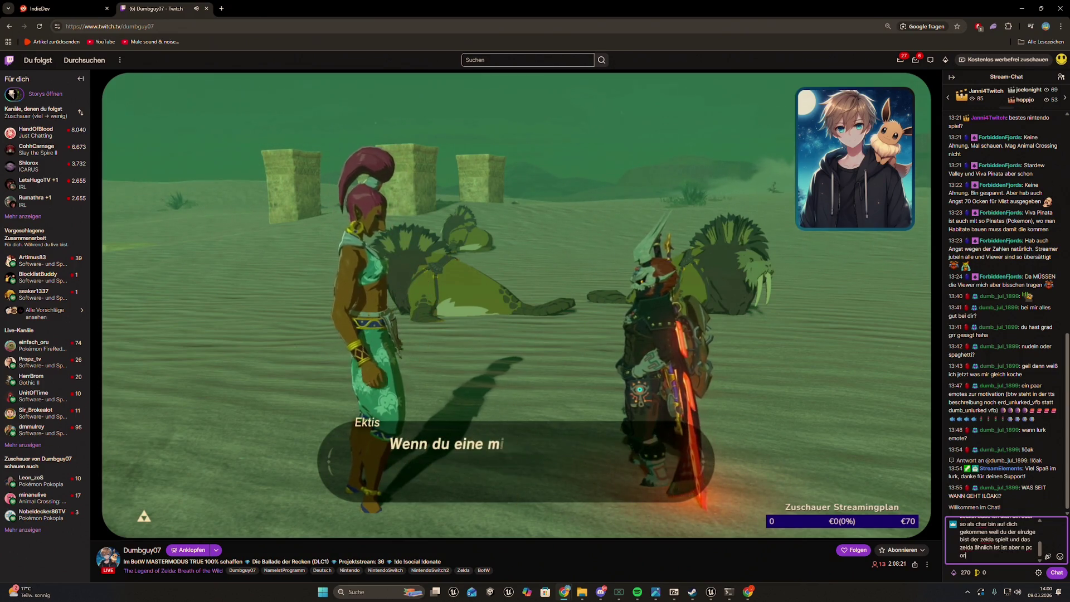
key(Return)
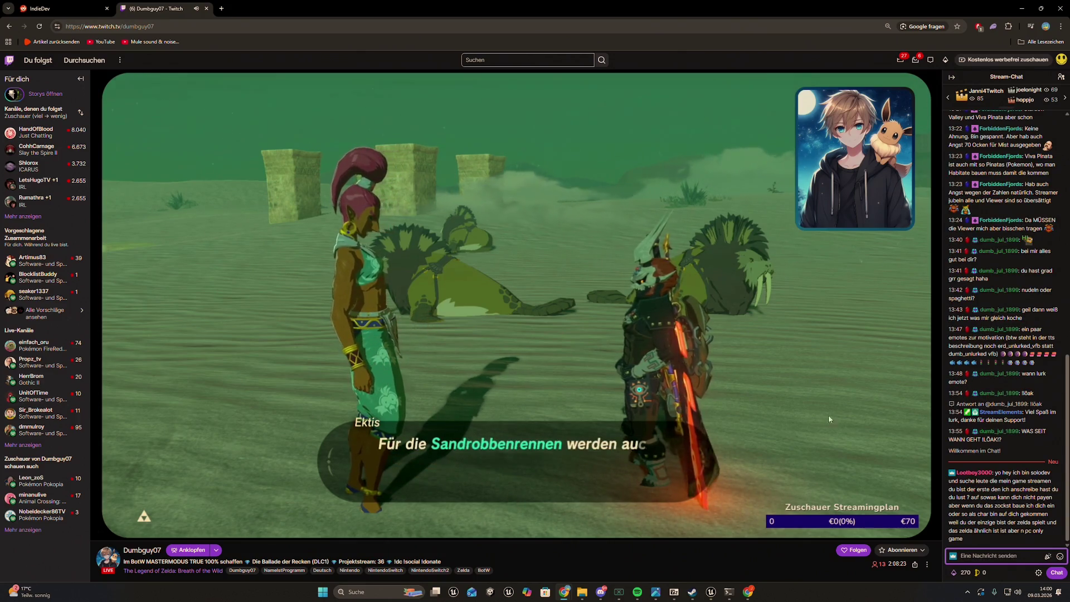
click(853, 550)
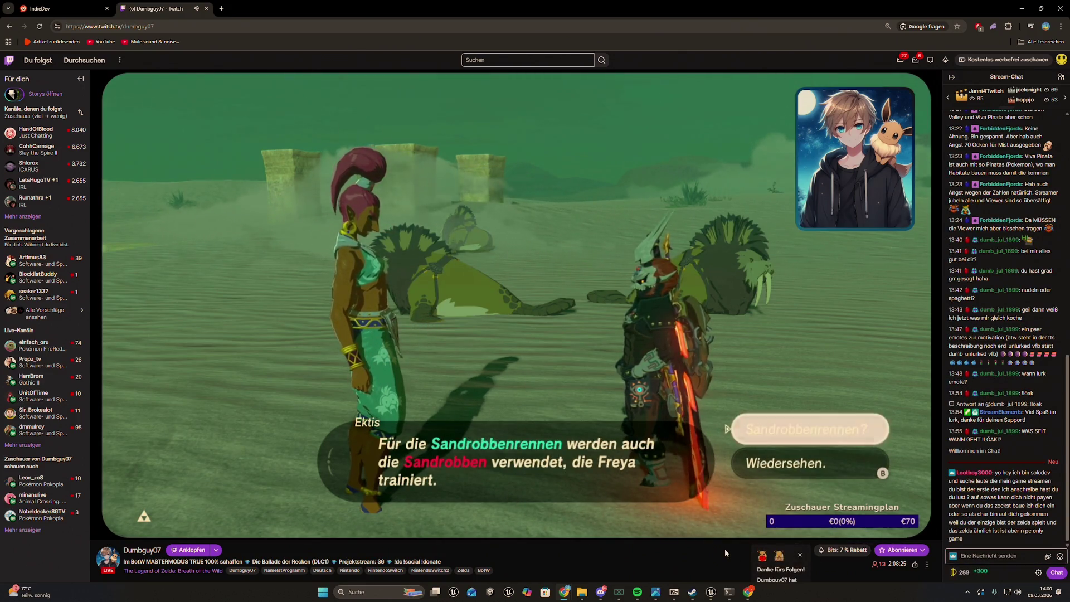
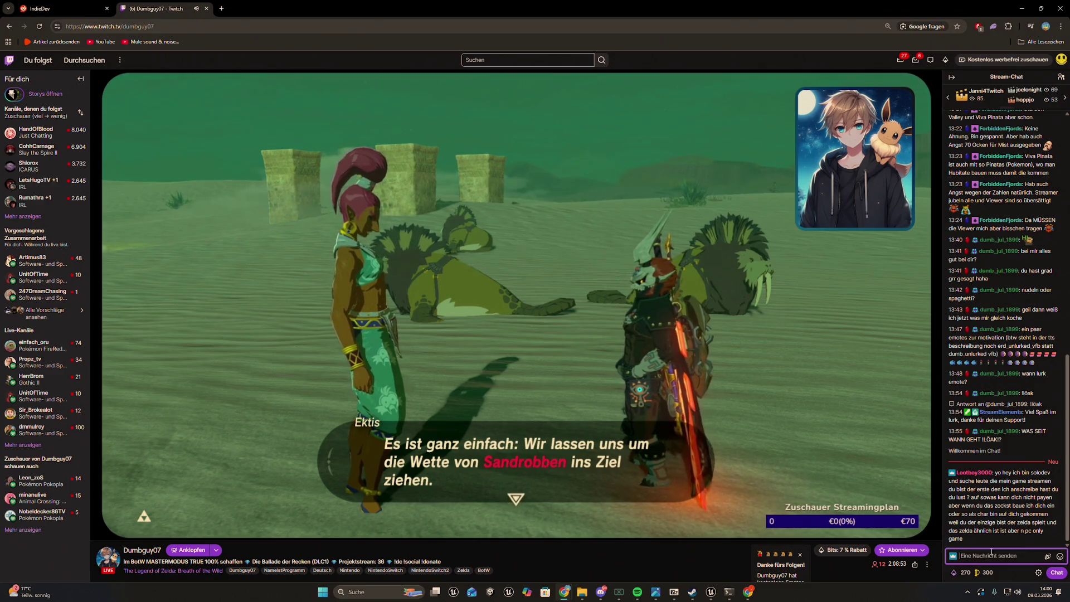
Step: Send the chat message 'darf ich meine steampage hier rein schicken vllt gefällt es dir wenn…'
scroll(702, 492, down, 1)
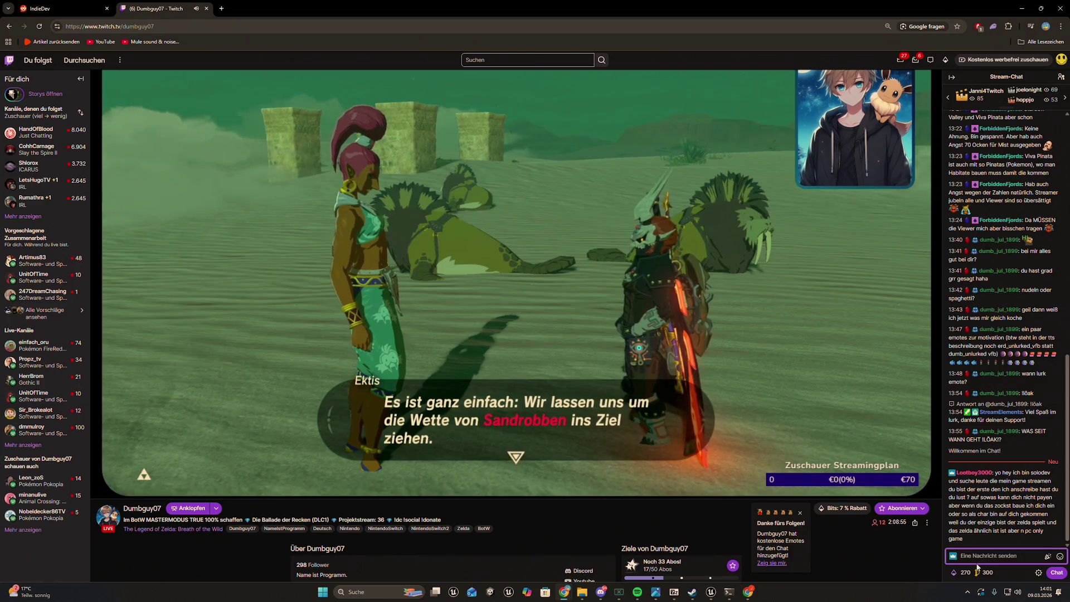
scroll(848, 516, up, 1)
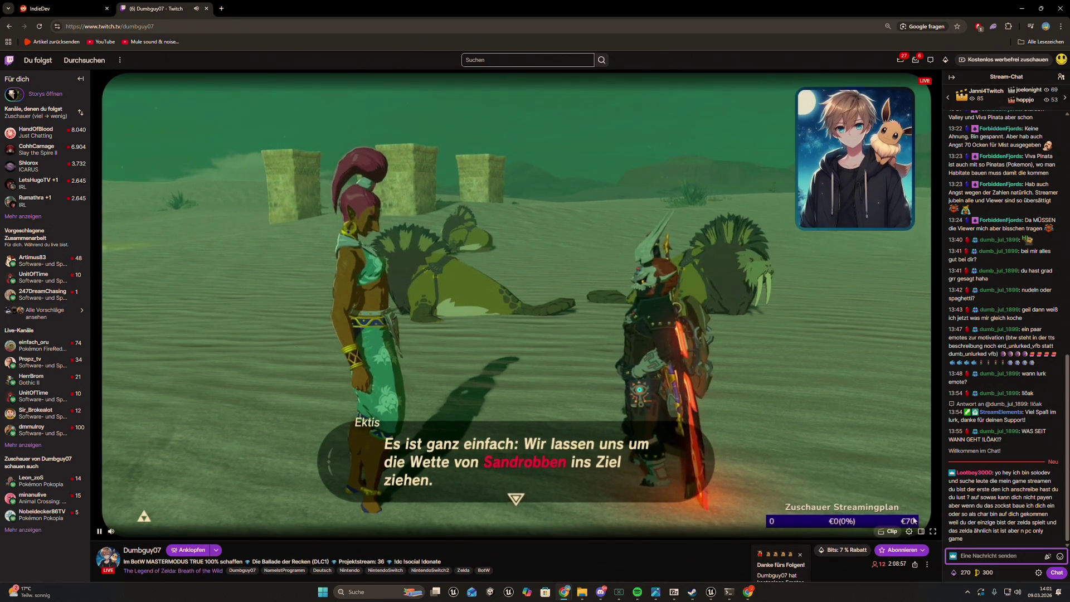
click(989, 554)
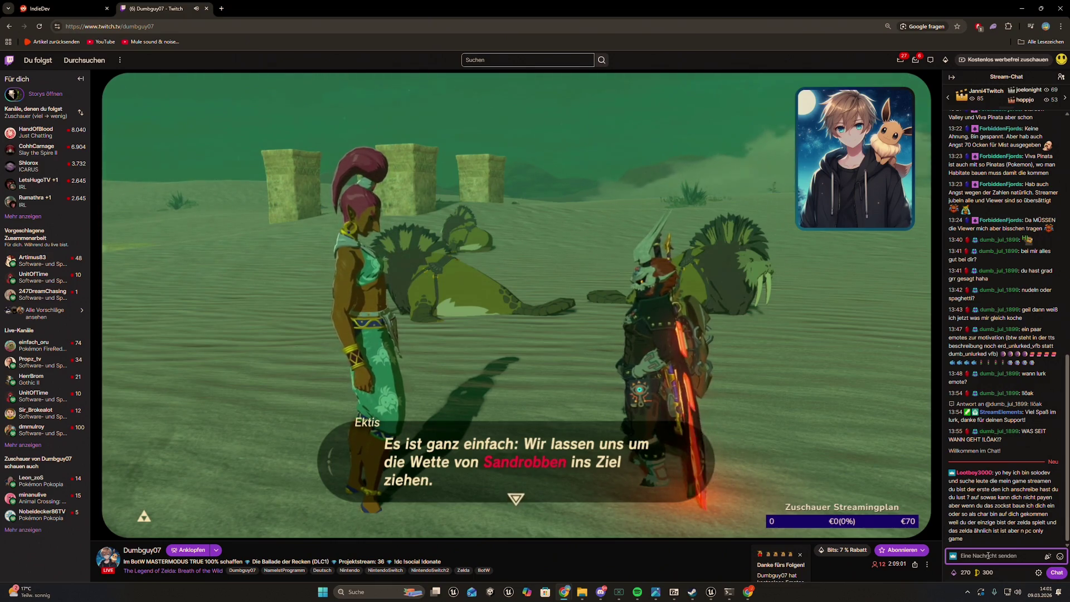
text(t d)
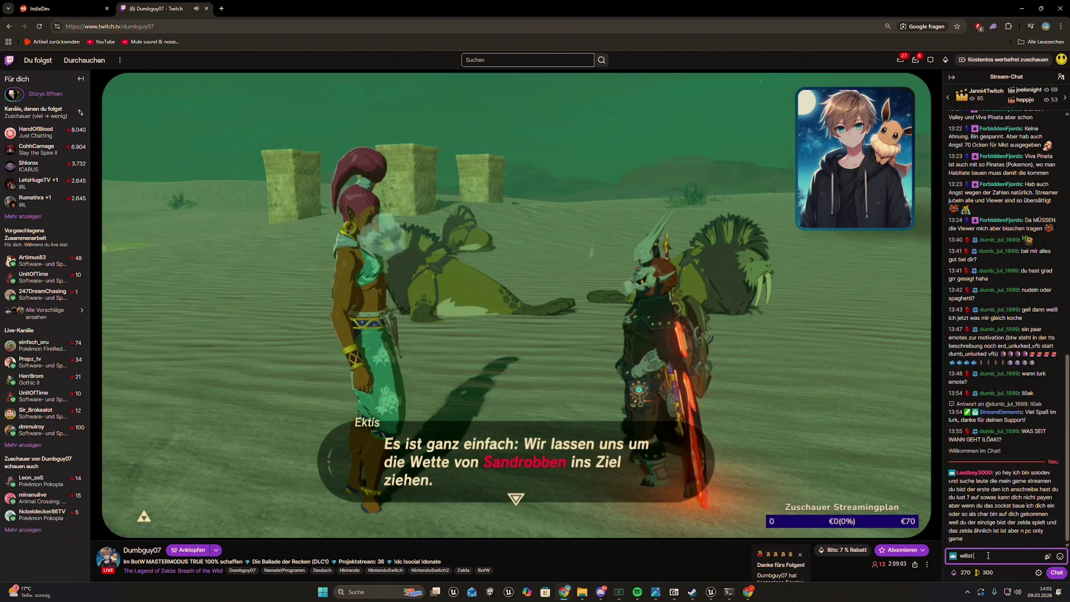
key(BackSpace)
key(BackSpace)
key(BackSpace)
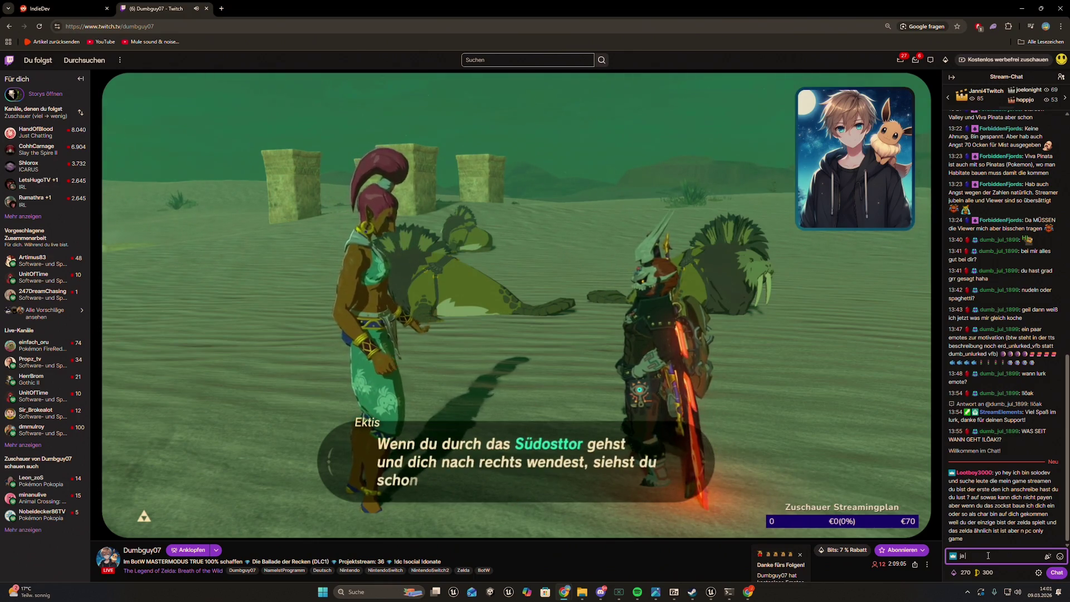
text(oll ich d)
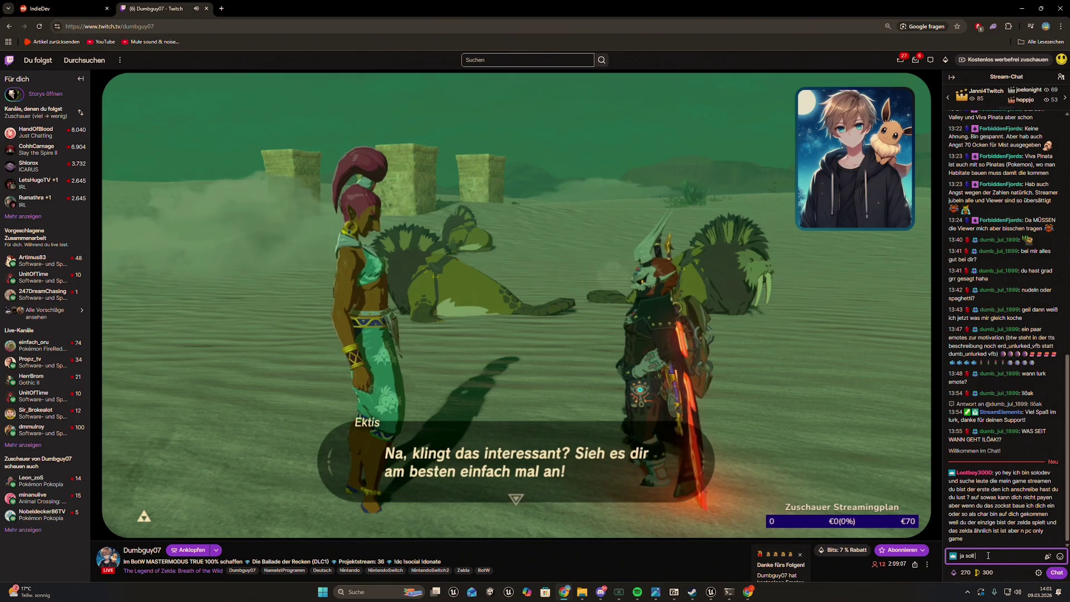
key(BackSpace)
key(BackSpace)
key(BackSpace)
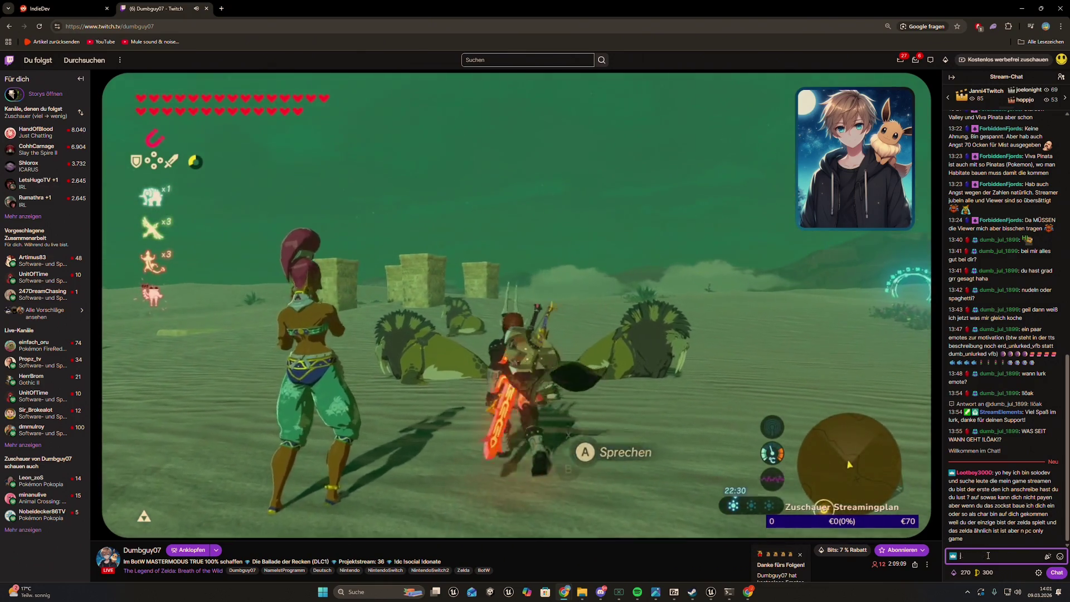
text(darf ich mehr)
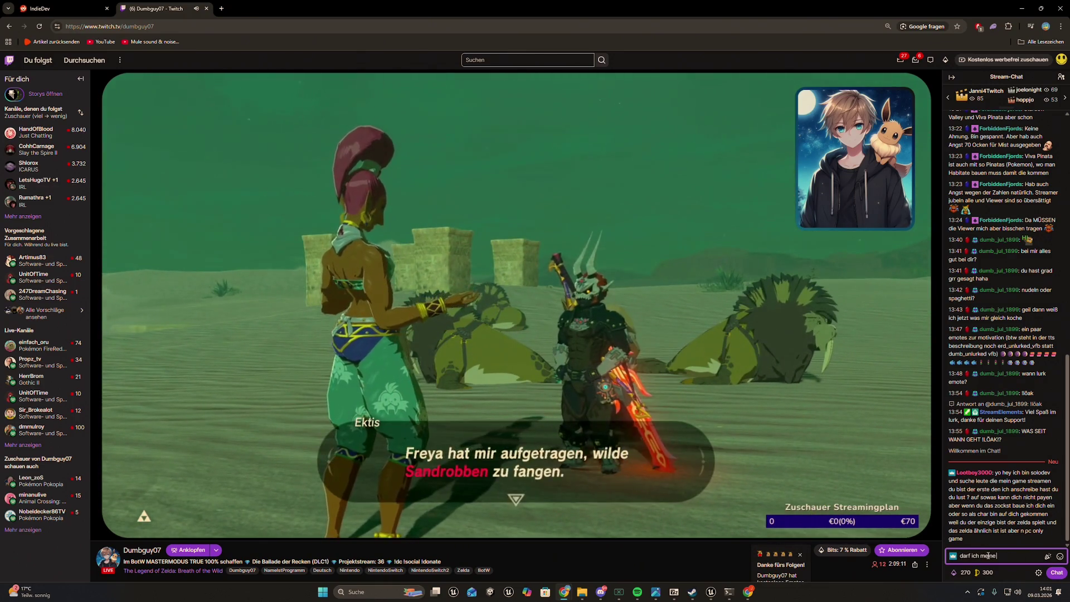
text(page t)
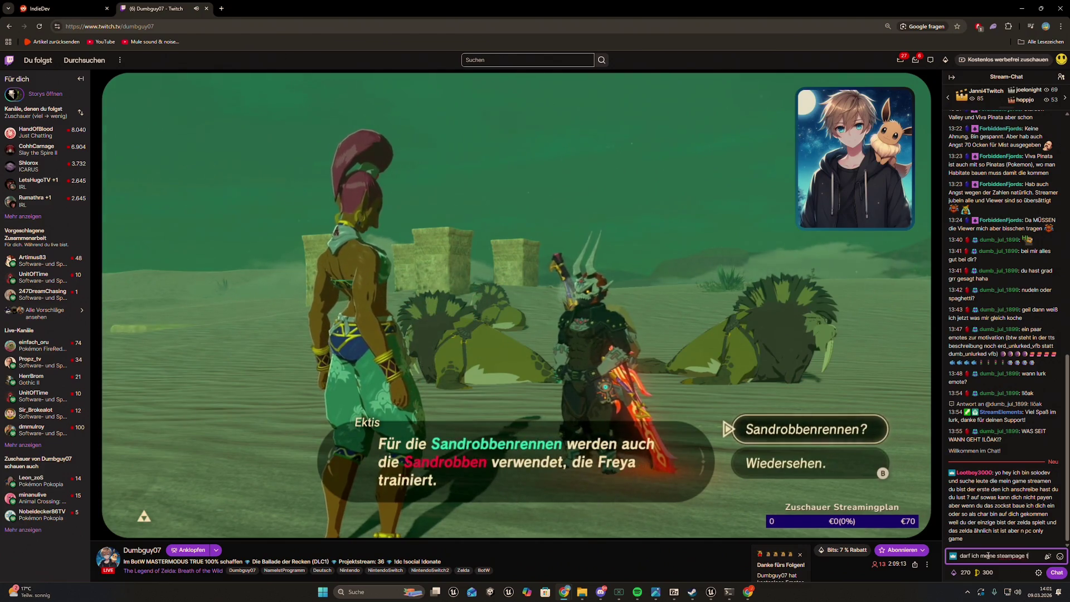
key(BackSpace)
key(BackSpace)
text(r rein schicken)
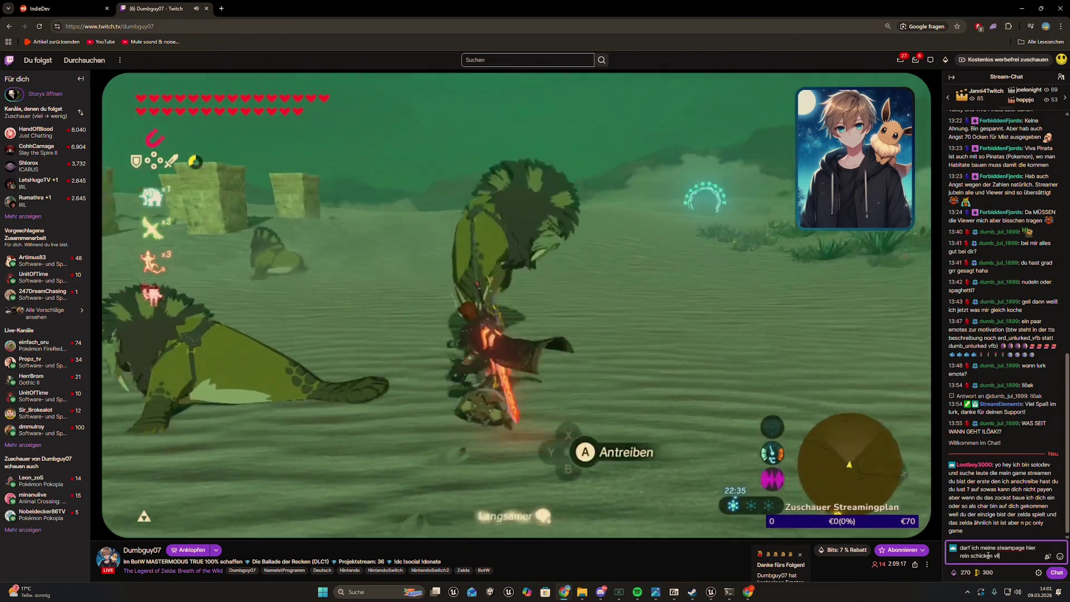
text( vllt gefällt)
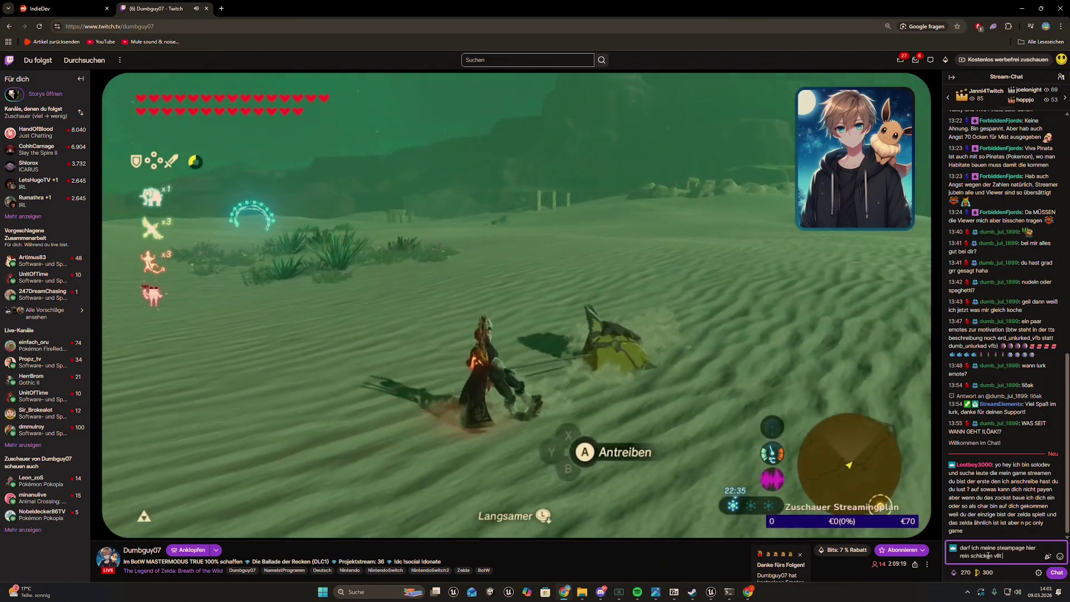
text( es idr)
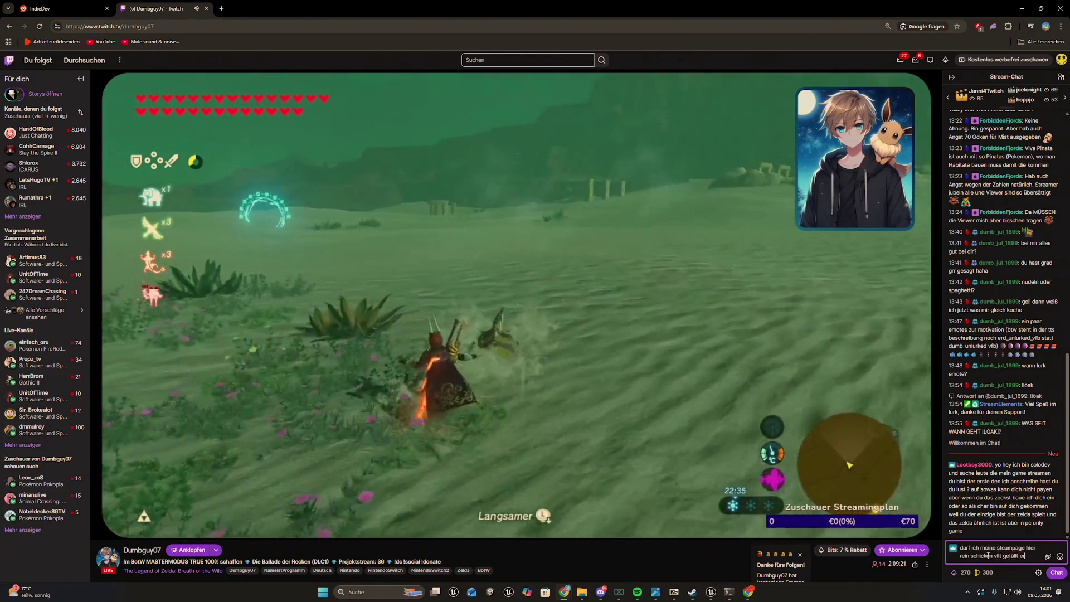
key(BackSpace)
key(BackSpace)
key(BackSpace)
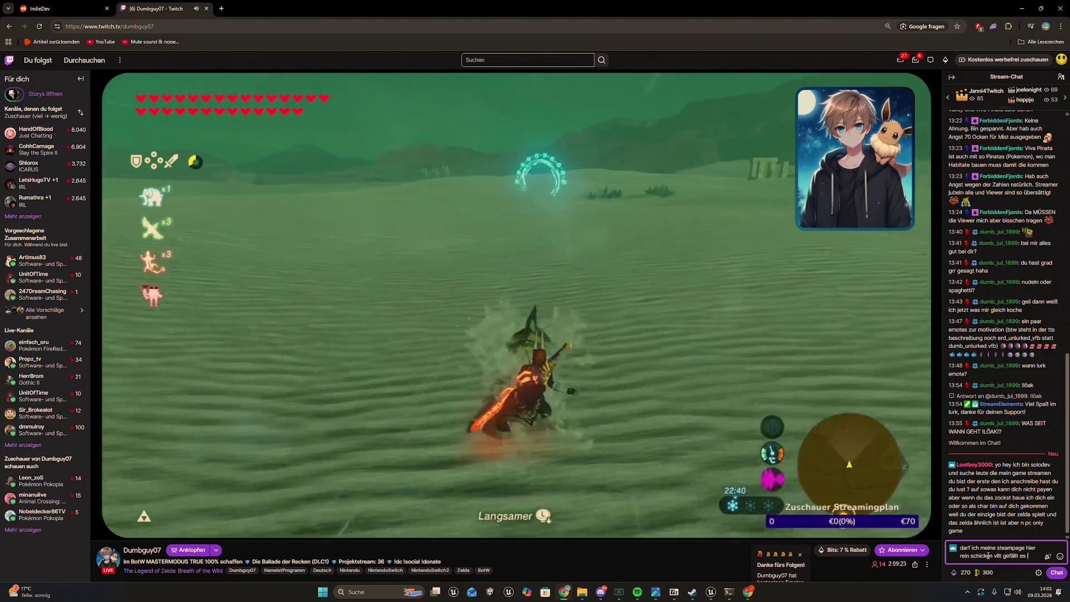
text(dir ?)
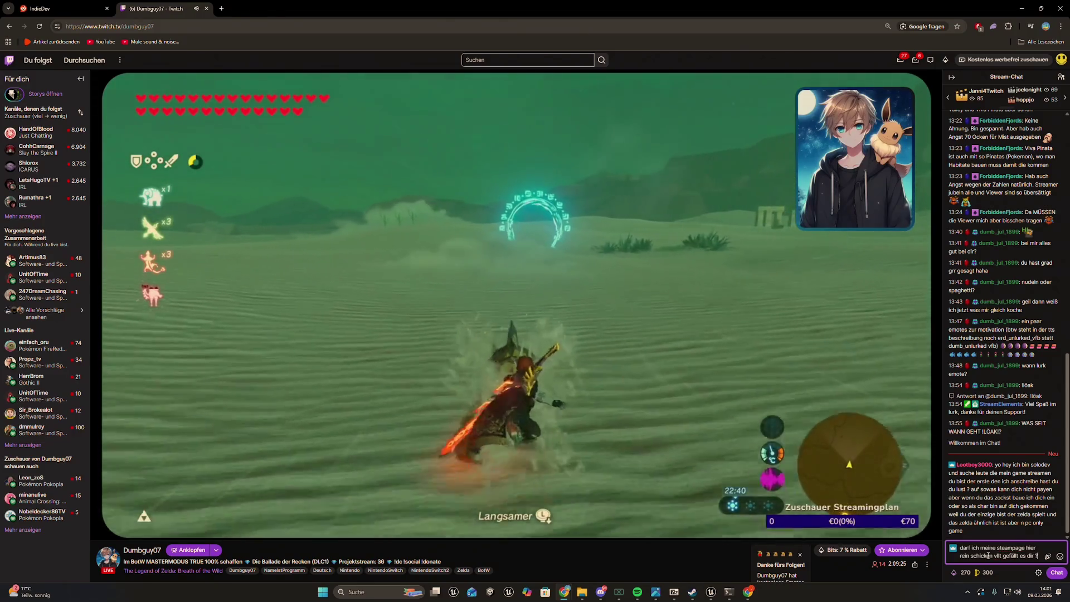
text( wenn)
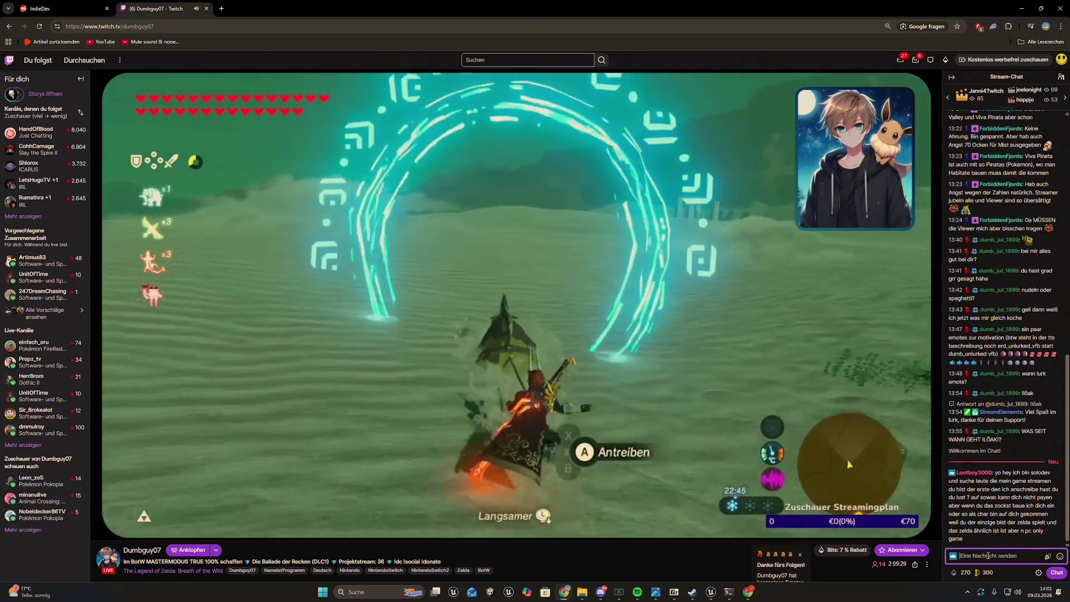
text(k)
key(Return)
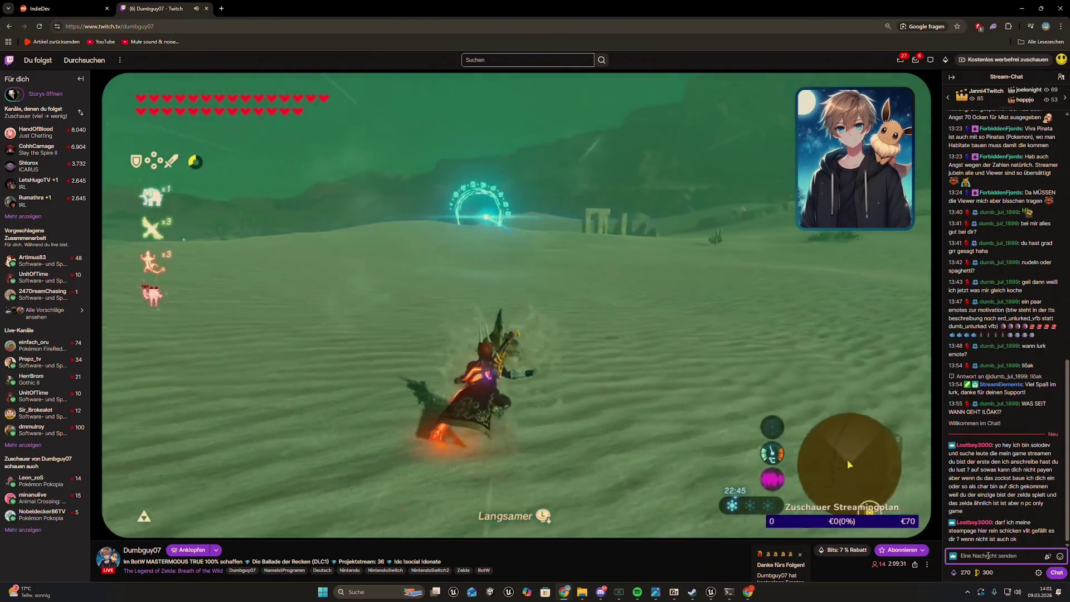
Step: Send the follow-up 'selbst wenn du es hatest und es scheiße findest oder so 😅', then discard an 'ich flüster' draft
text(u es hatest)
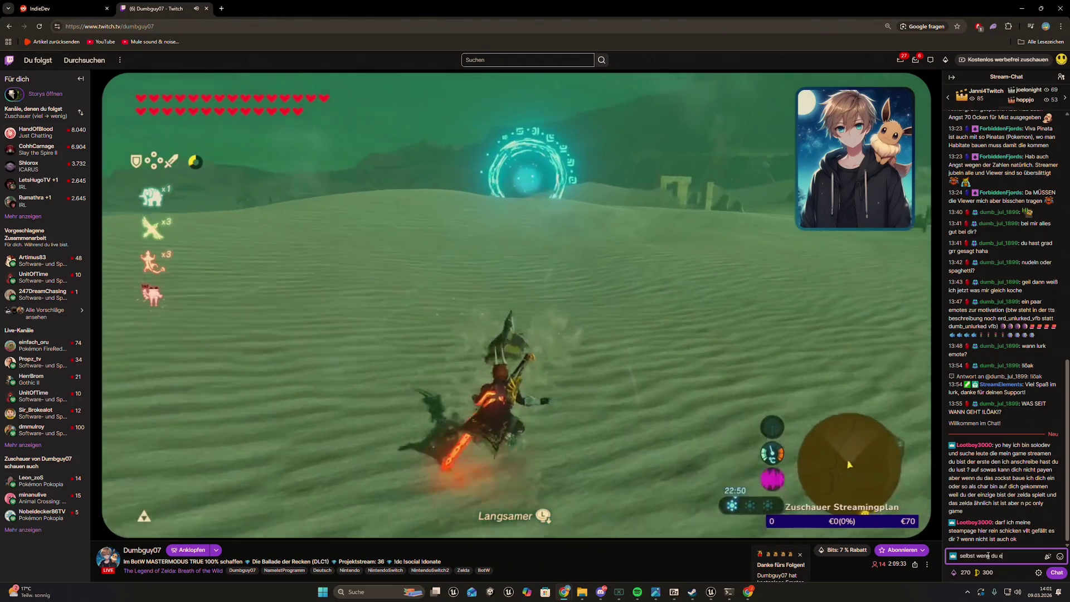
text( und e)
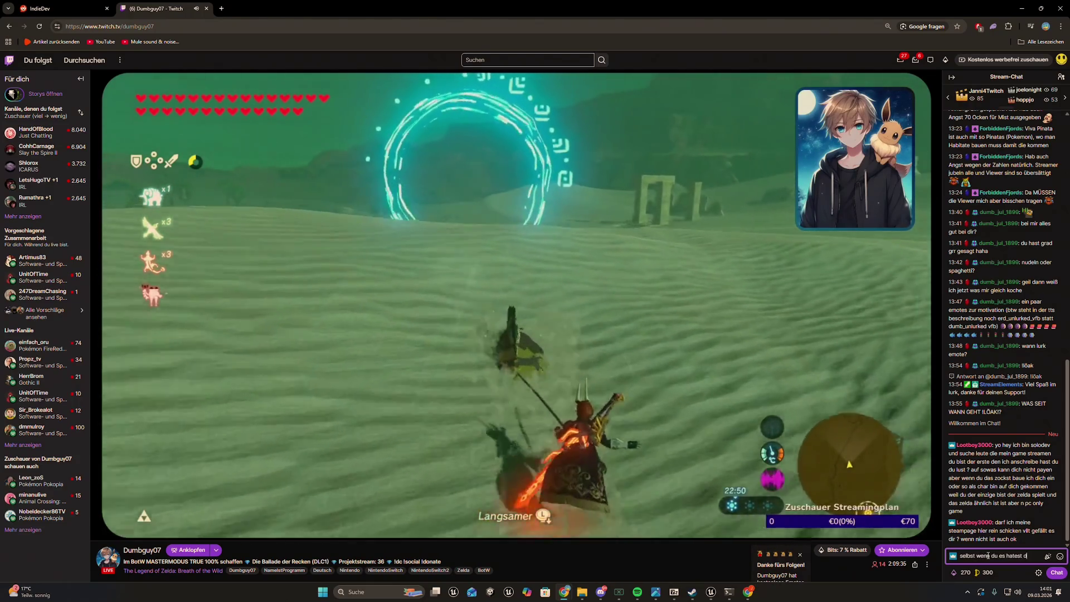
text(s scheiße fi)
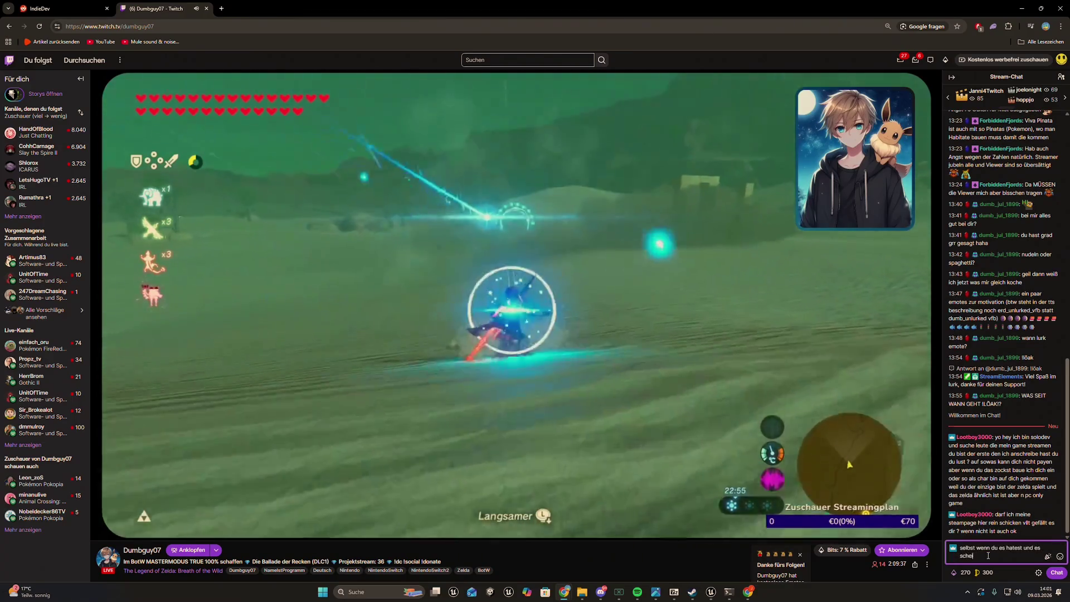
text(ndest oder)
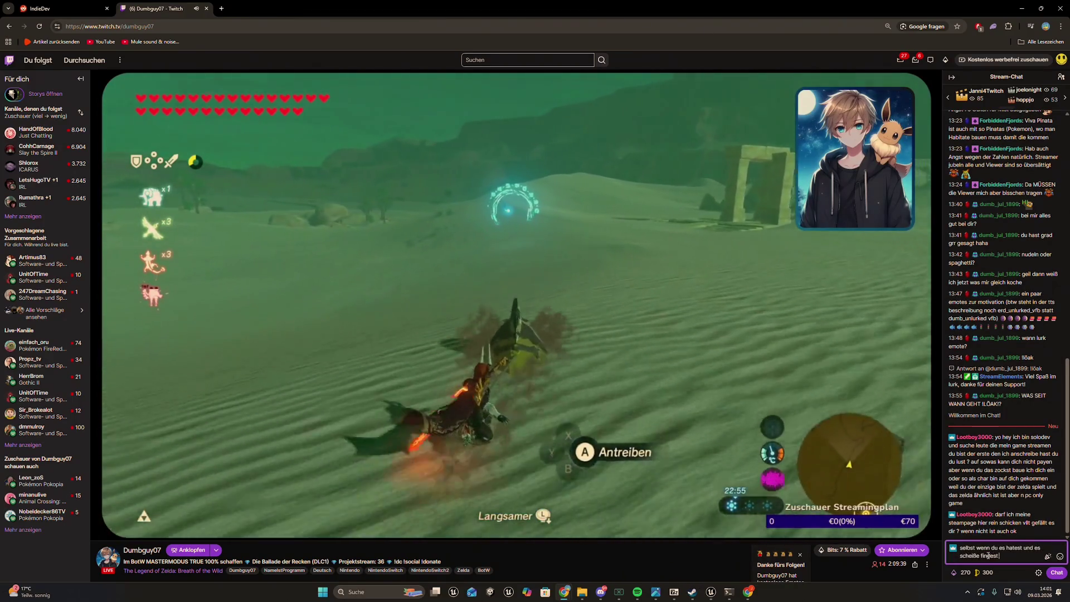
text( so 😅)
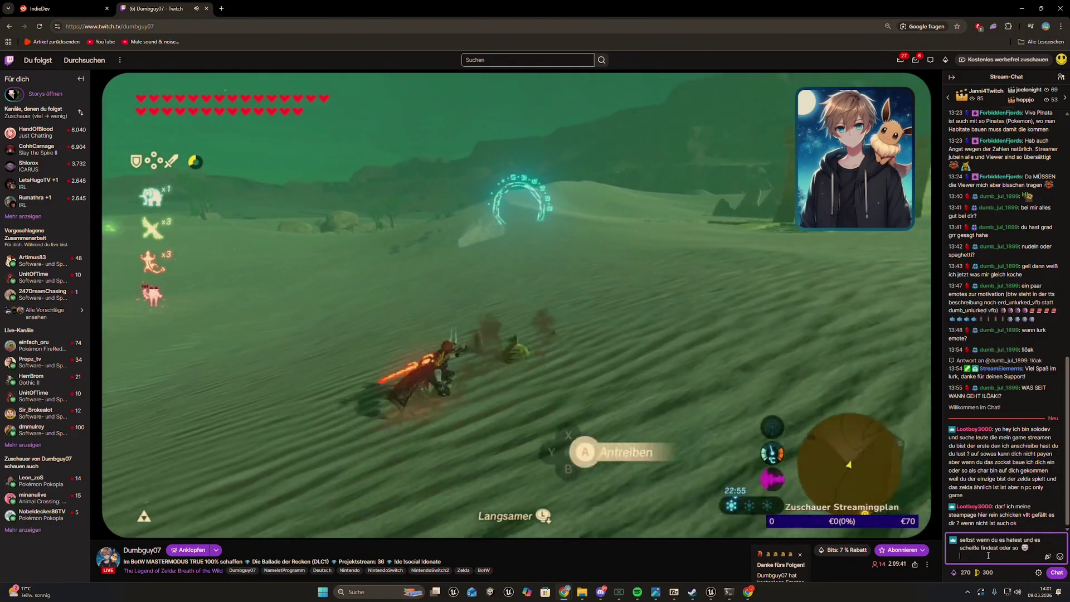
key(Return)
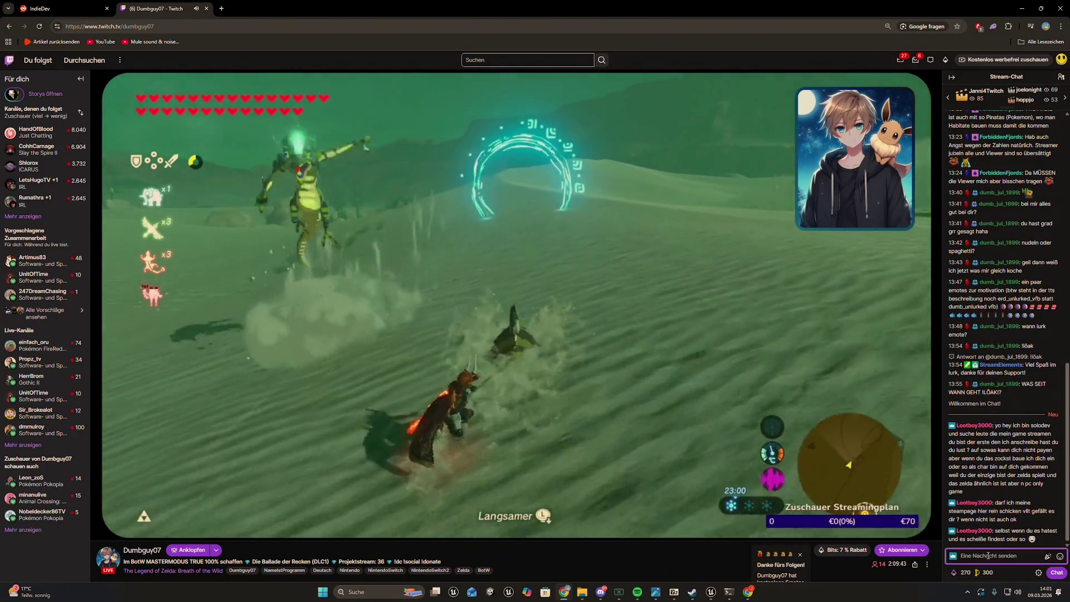
text(ich )
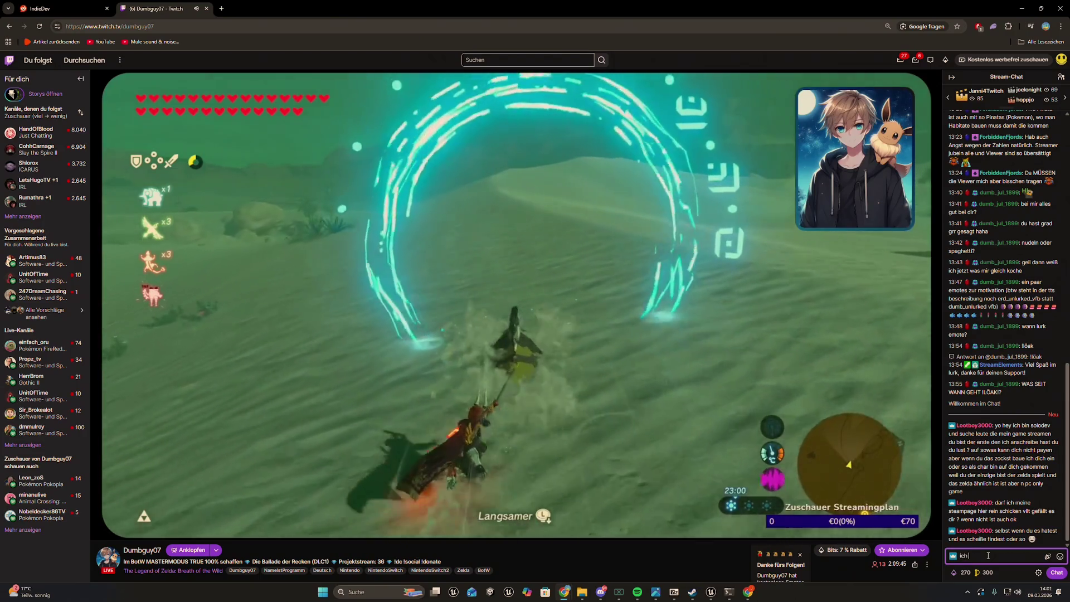
text(flüster)
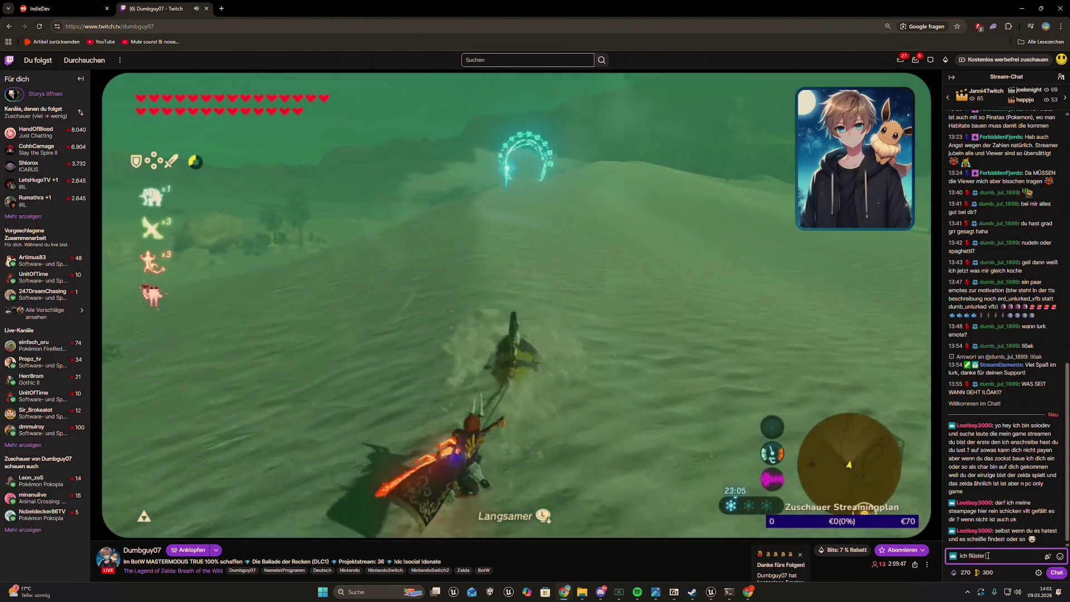
text( d)
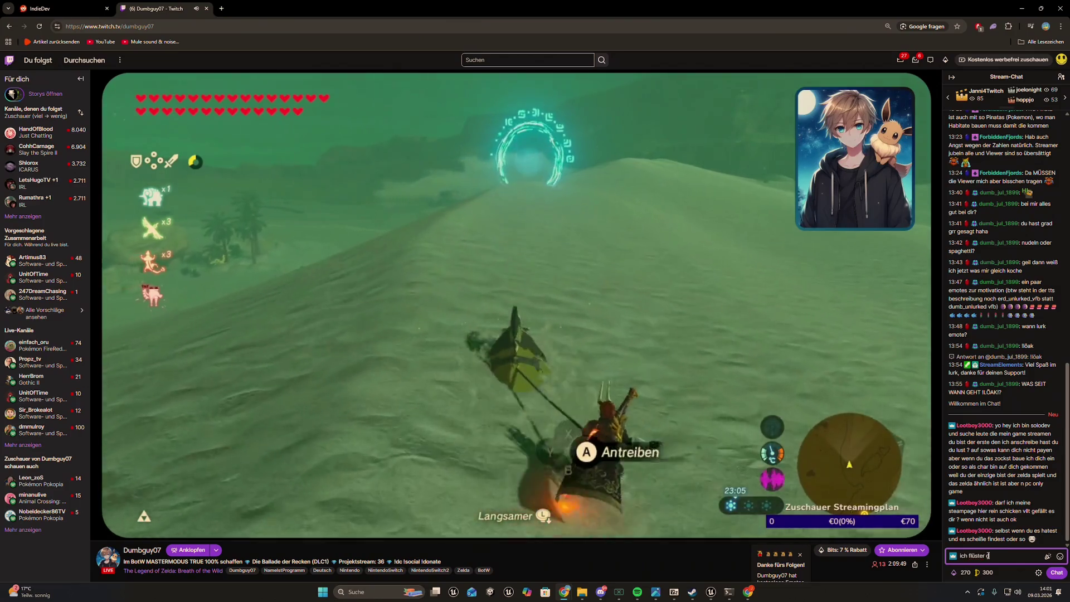
key(BackSpace)
key(BackSpace)
key(BackSpace)
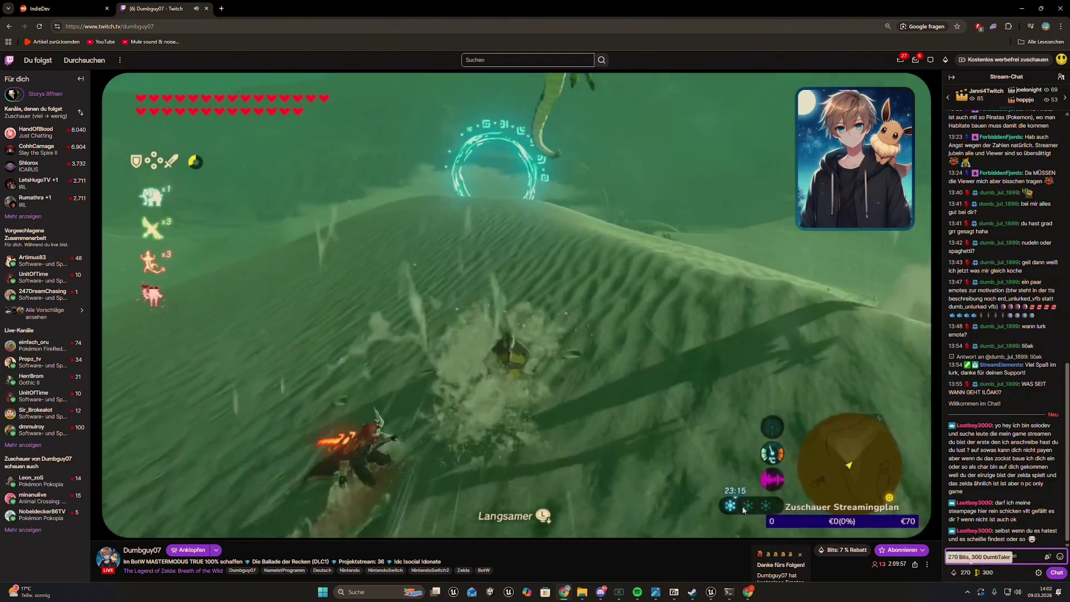
Step: Bring the Zelda stream and its chat back in front of the Steam store page
click(692, 592)
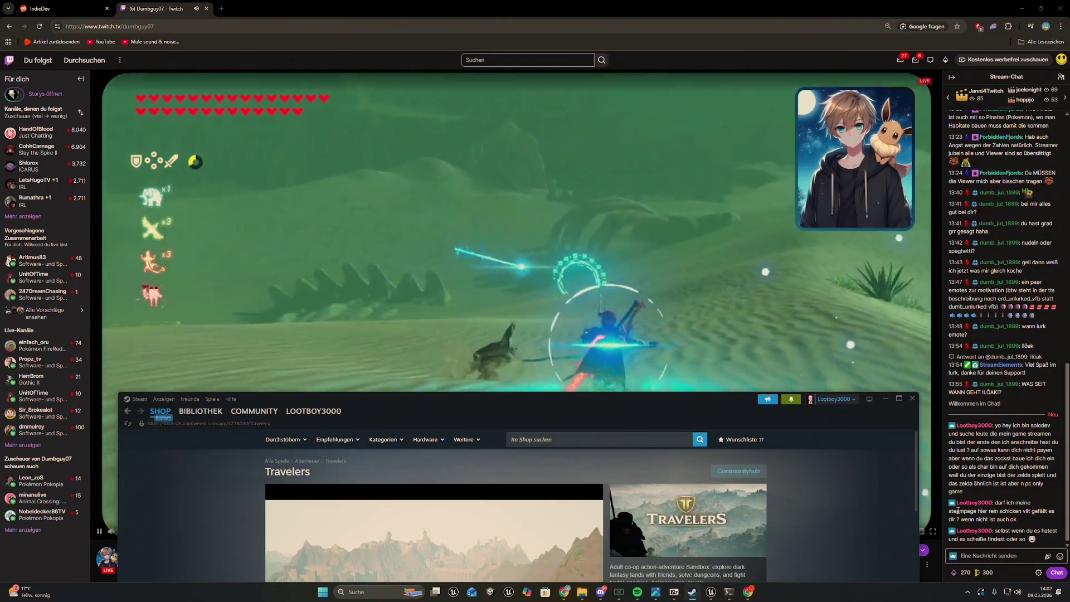
click(980, 560)
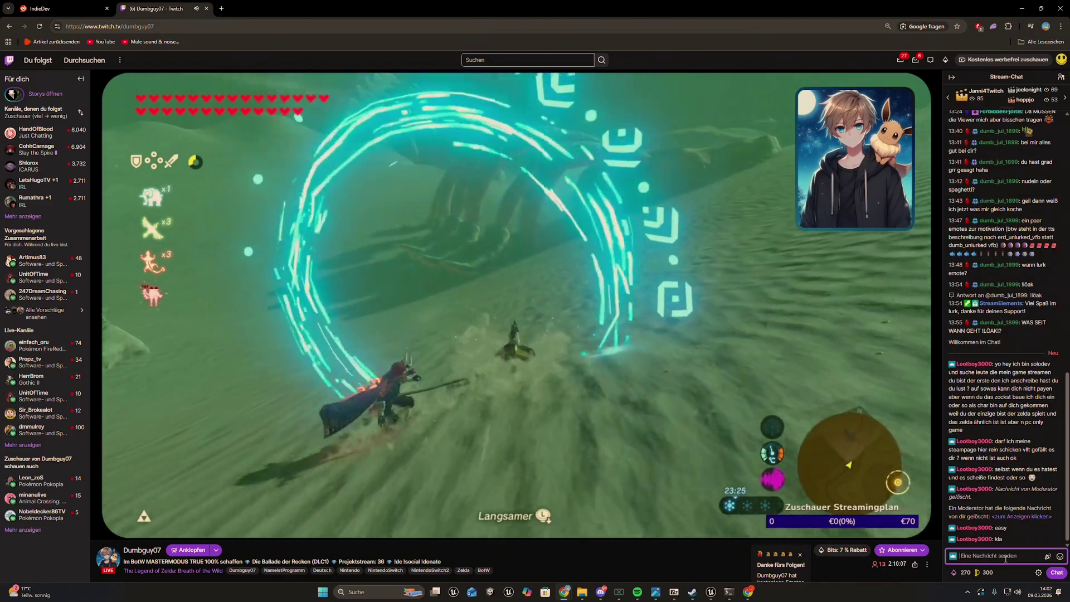
Step: Send 'komm die tage mal wieder … sorry für die störung', followed by 'kuss'
text(komm di)
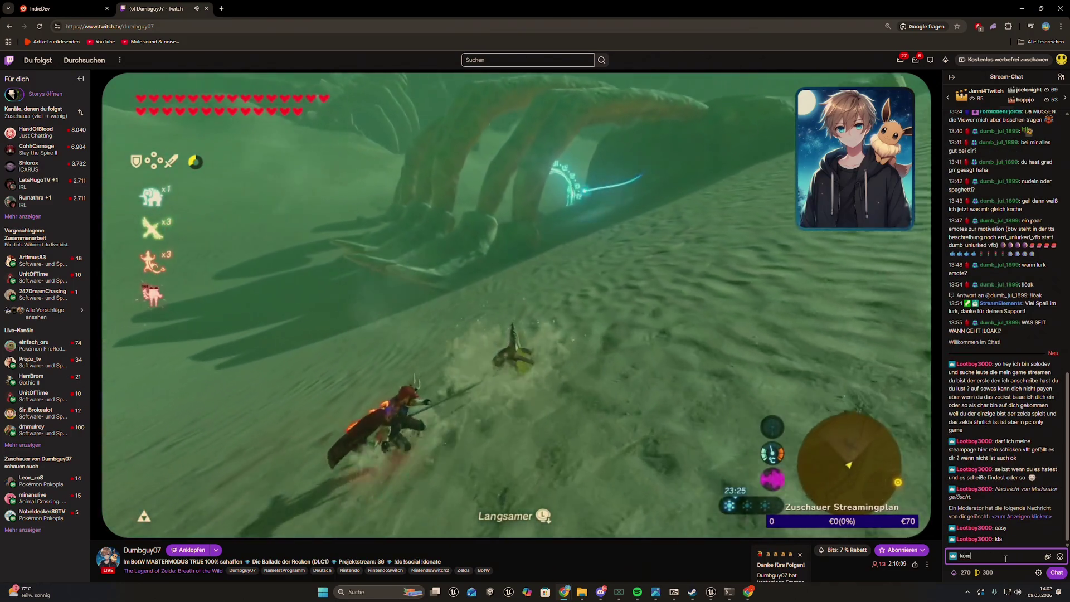
text(e tage mal wied)
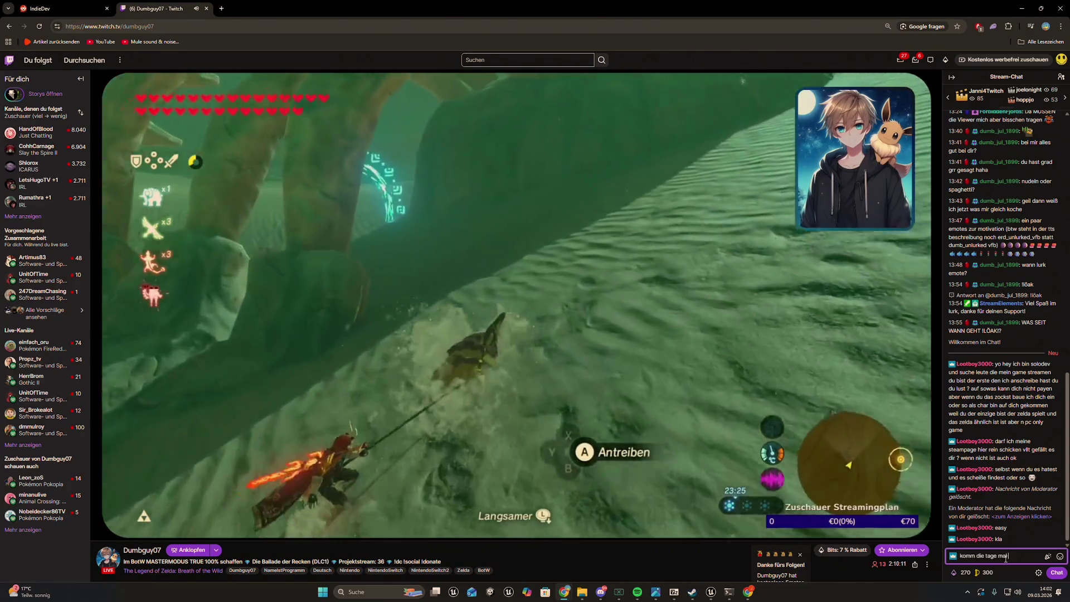
text(er frag je)
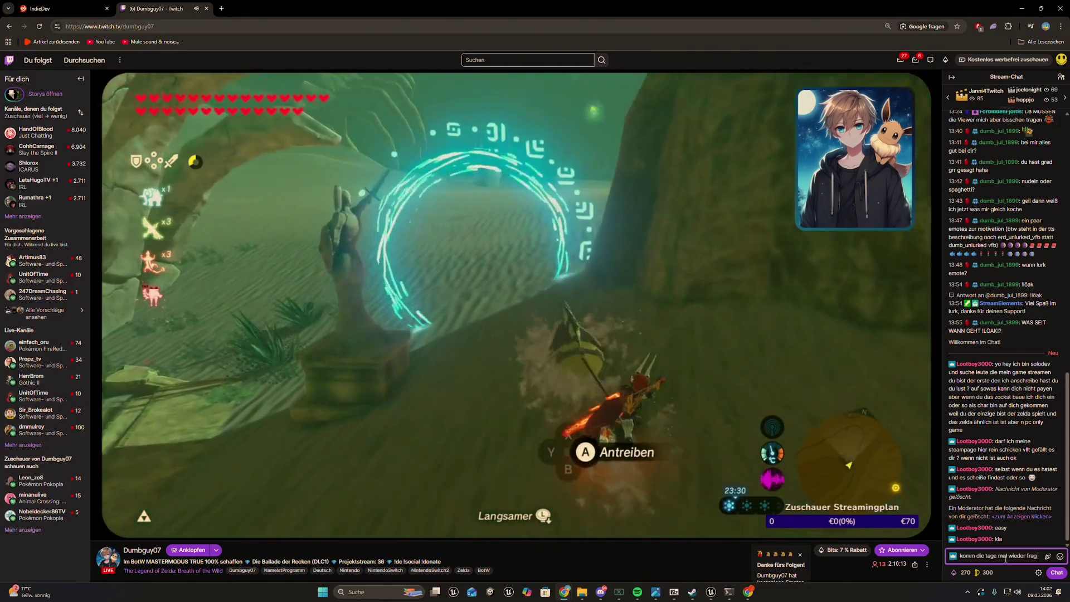
text(tzt ein bisschen)
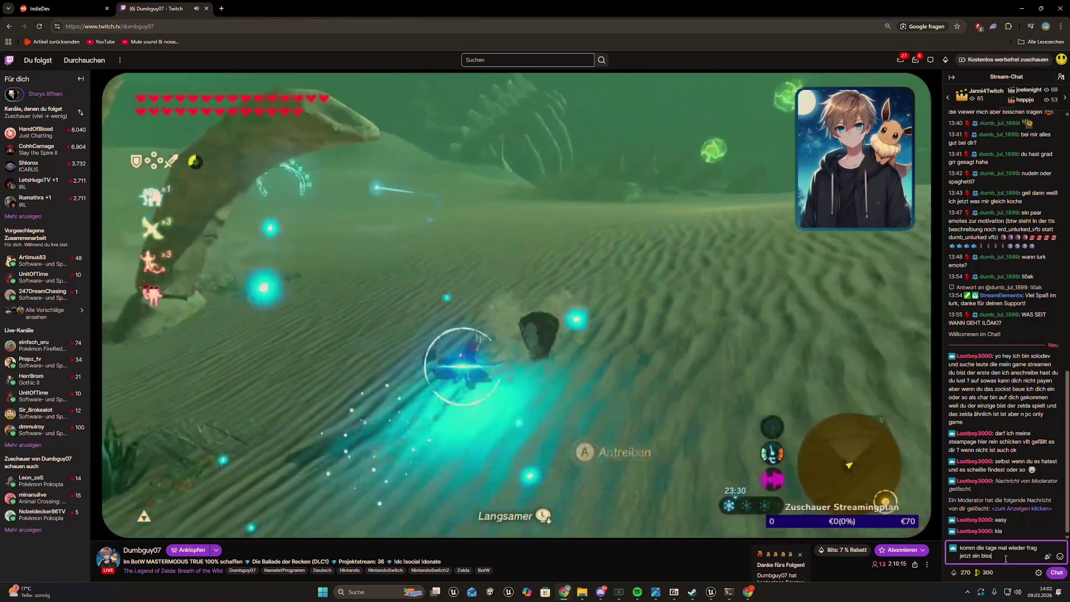
text( rum schönen s)
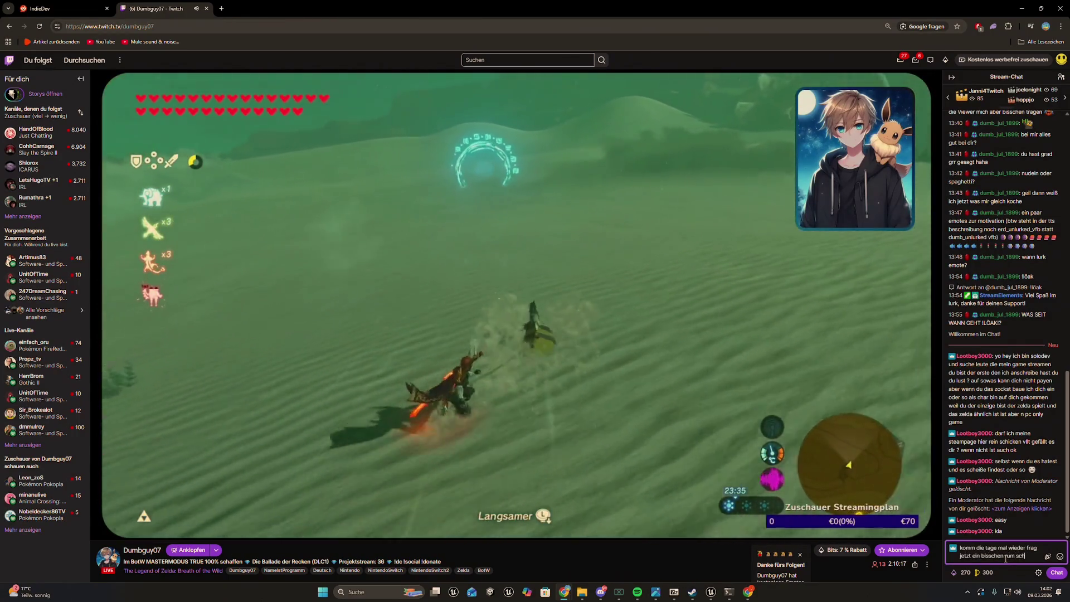
text(tream sorry für die)
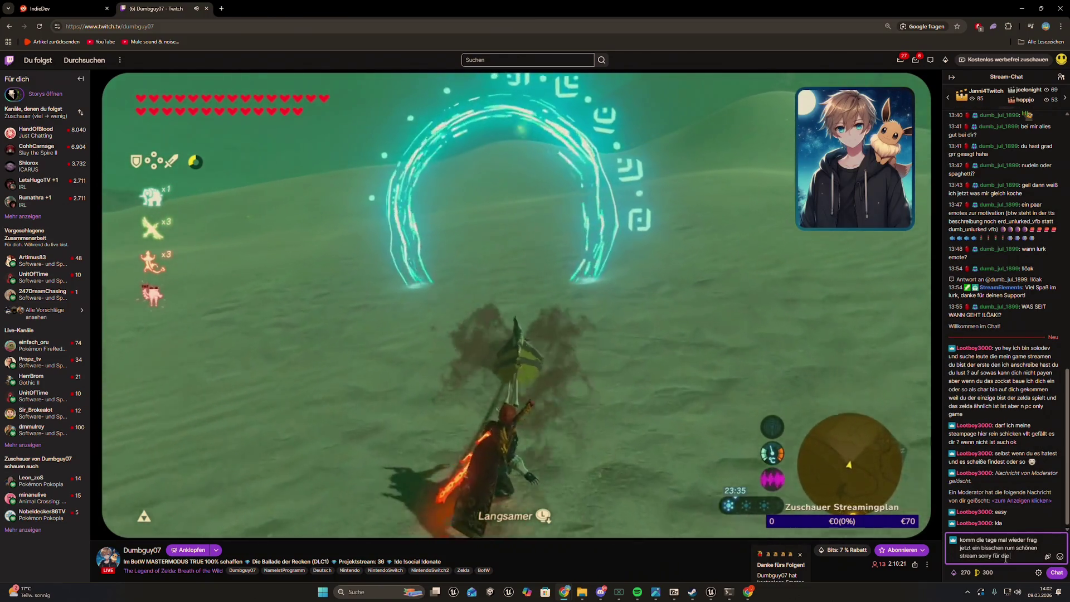
text( störung)
key(Return)
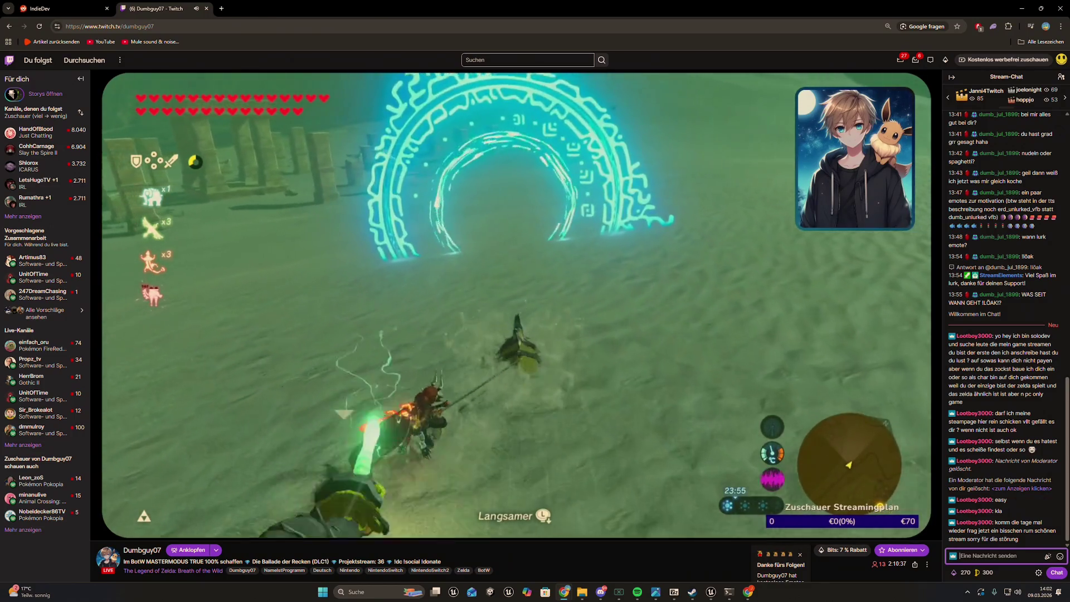
text(kus)
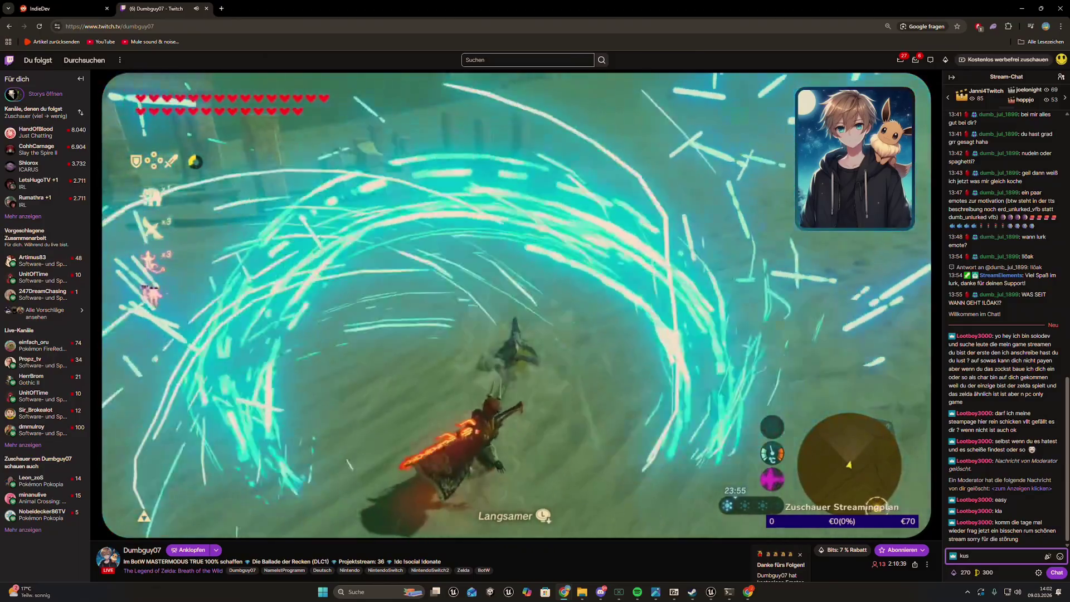
text(s)
key(Return)
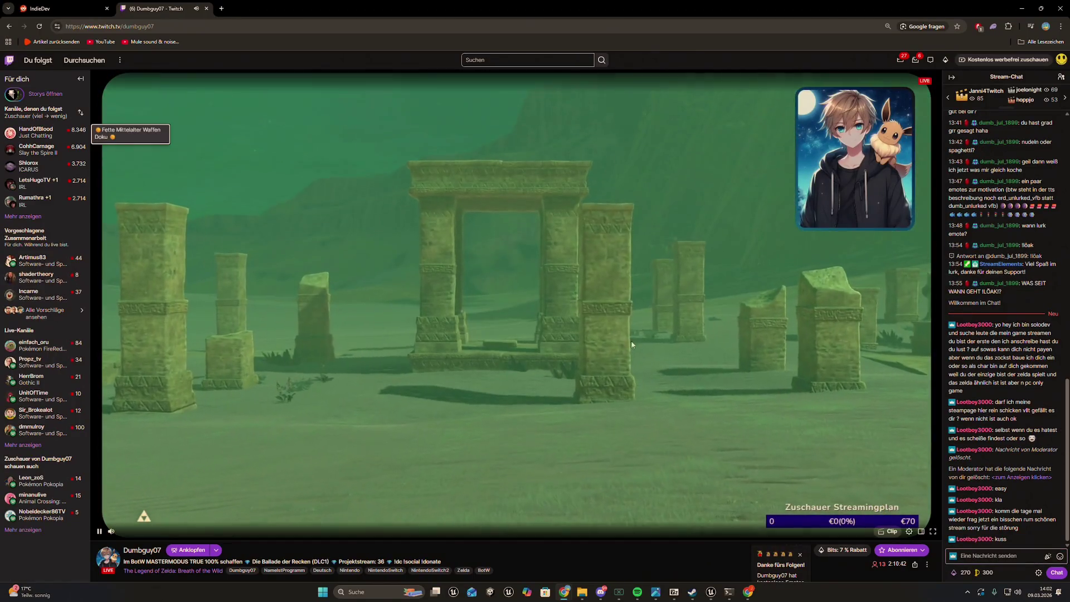
Step: Reply 'gerne' in the stream chat
click(987, 550)
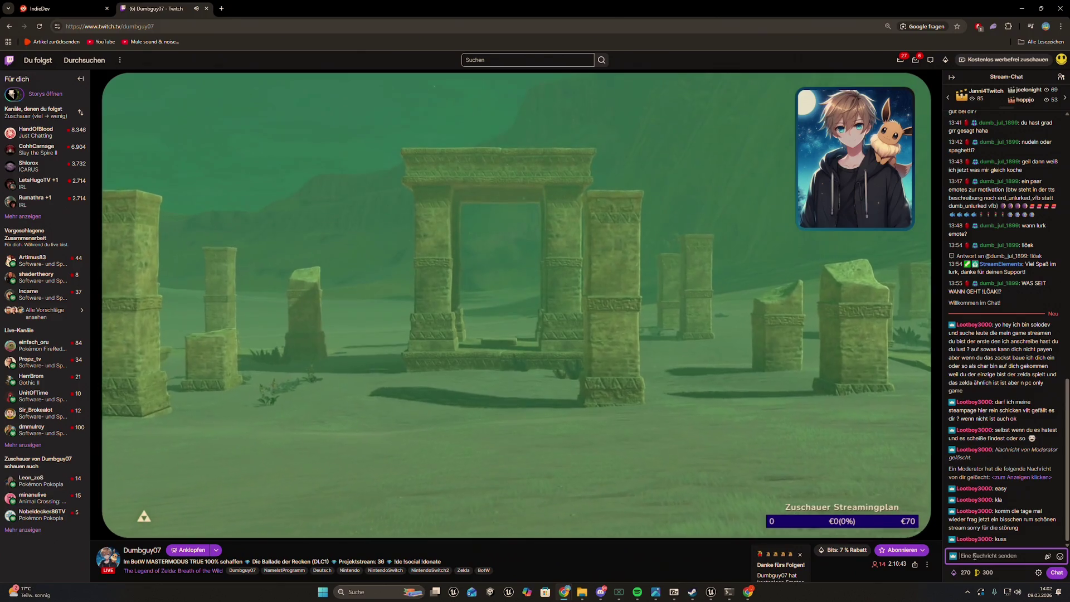
text(rne)
key(Return)
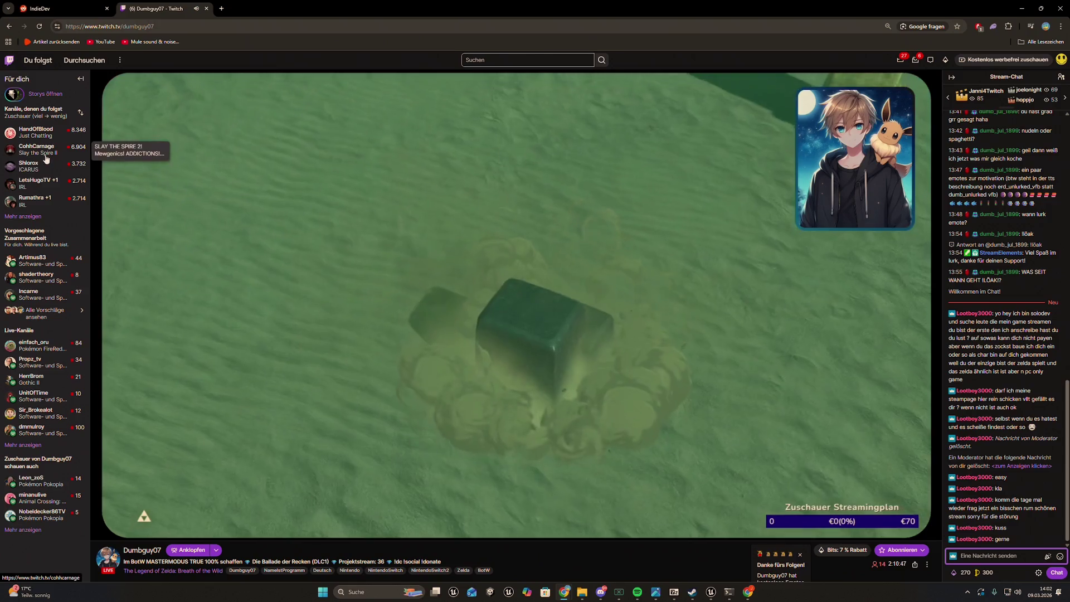
Step: Expand the followed-channels sidebar list with 'Mehr anzeigen' several times
click(34, 217)
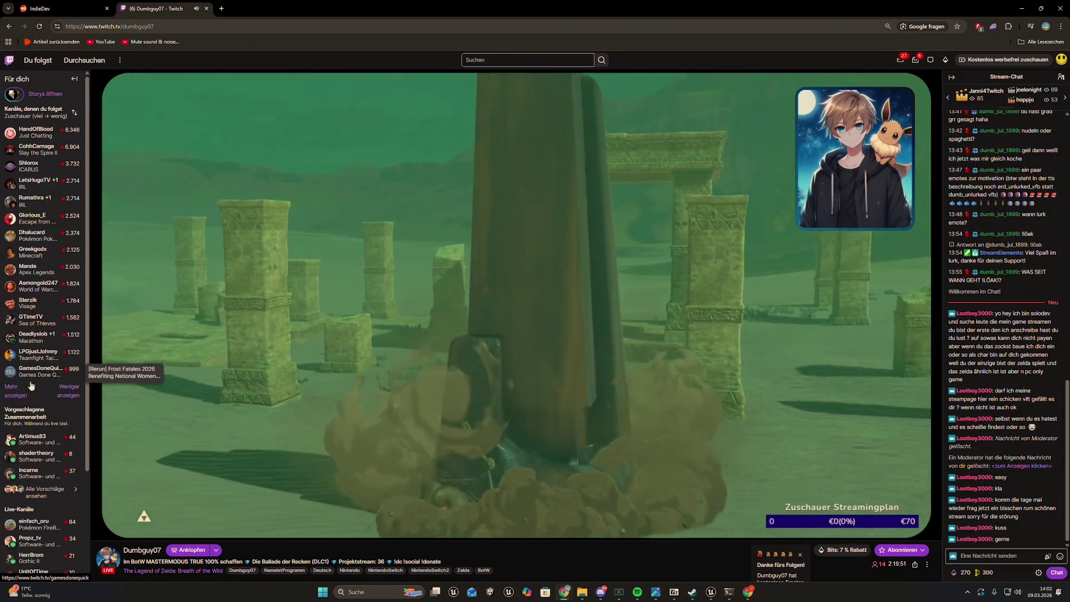
click(30, 386)
scroll(34, 359, down, 2)
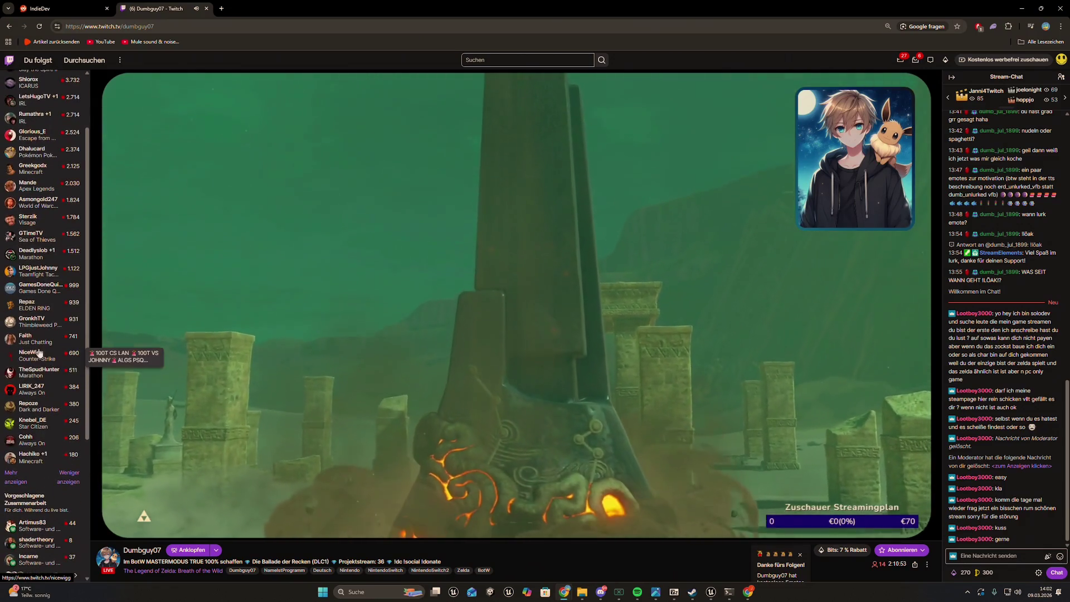
scroll(33, 412, down, 1)
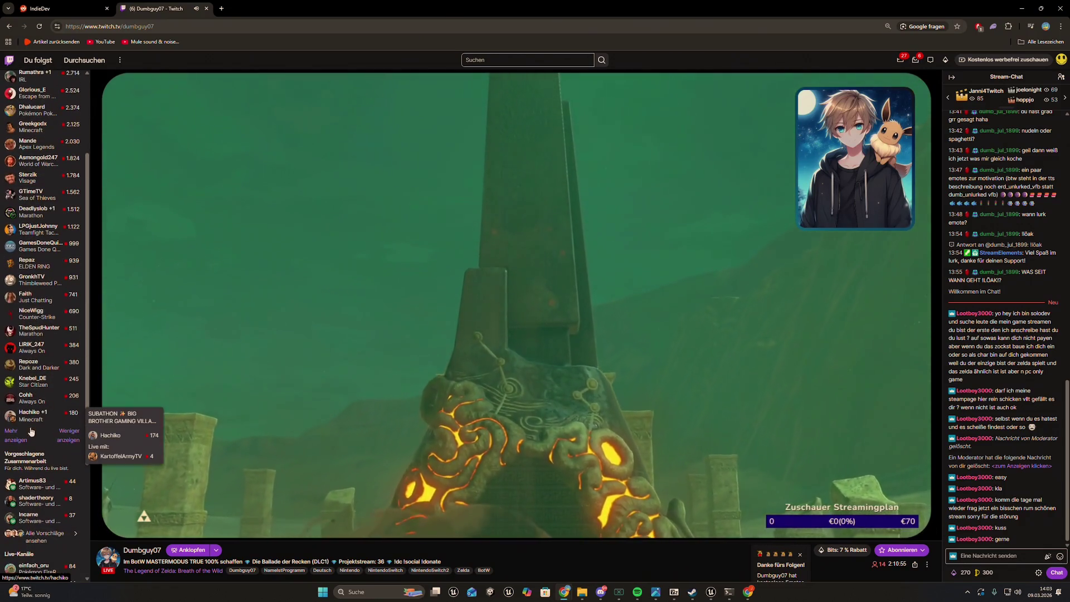
click(31, 431)
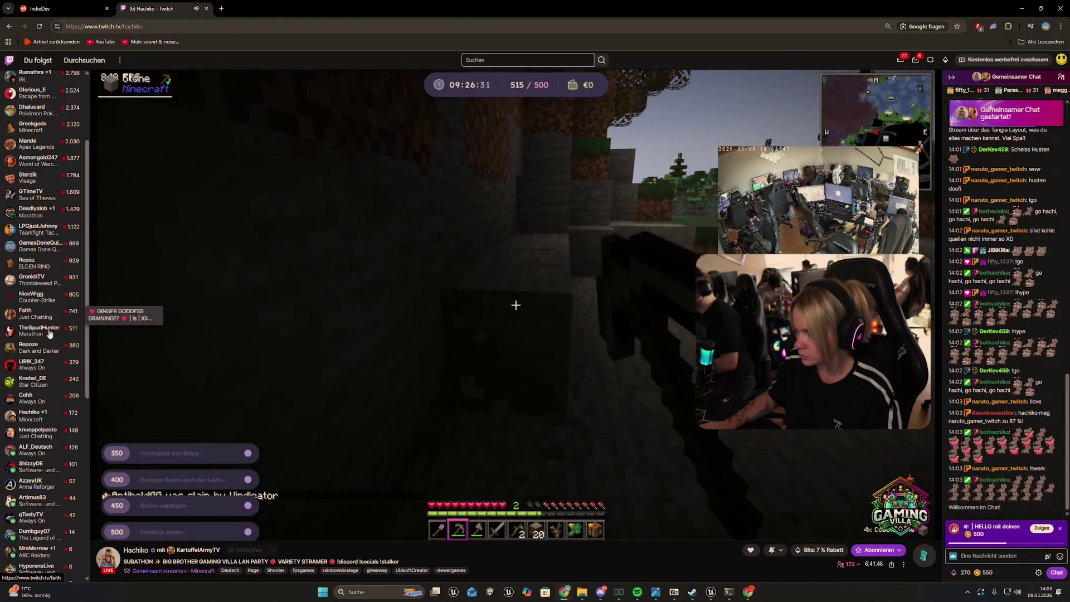
Step: Browse the expanded followed-channels list and open the Elden Ring stream
scroll(31, 379, down, 1)
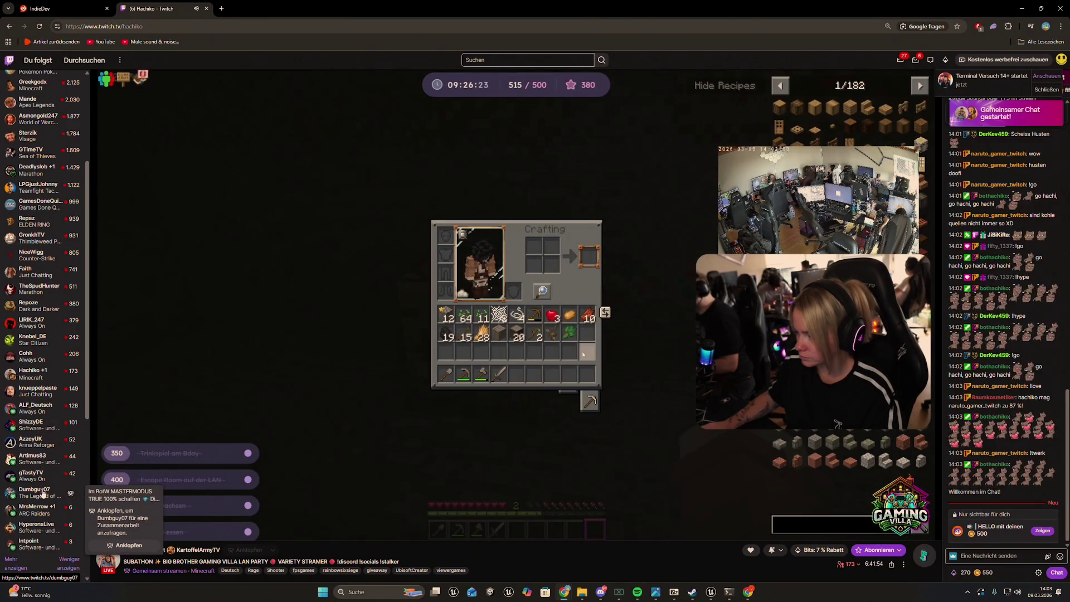
scroll(47, 446, up, 2)
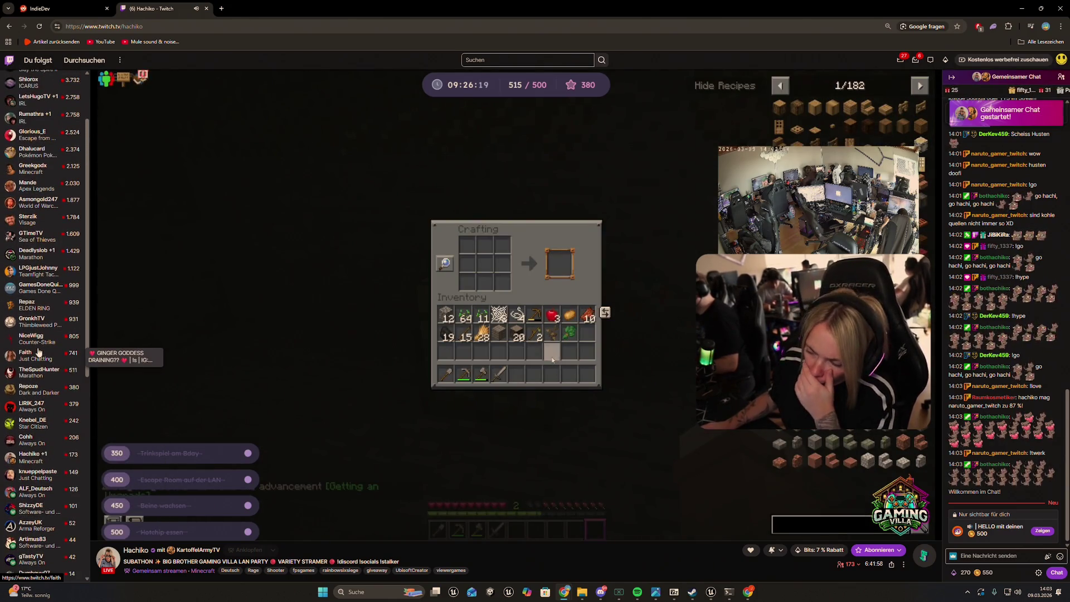
click(31, 313)
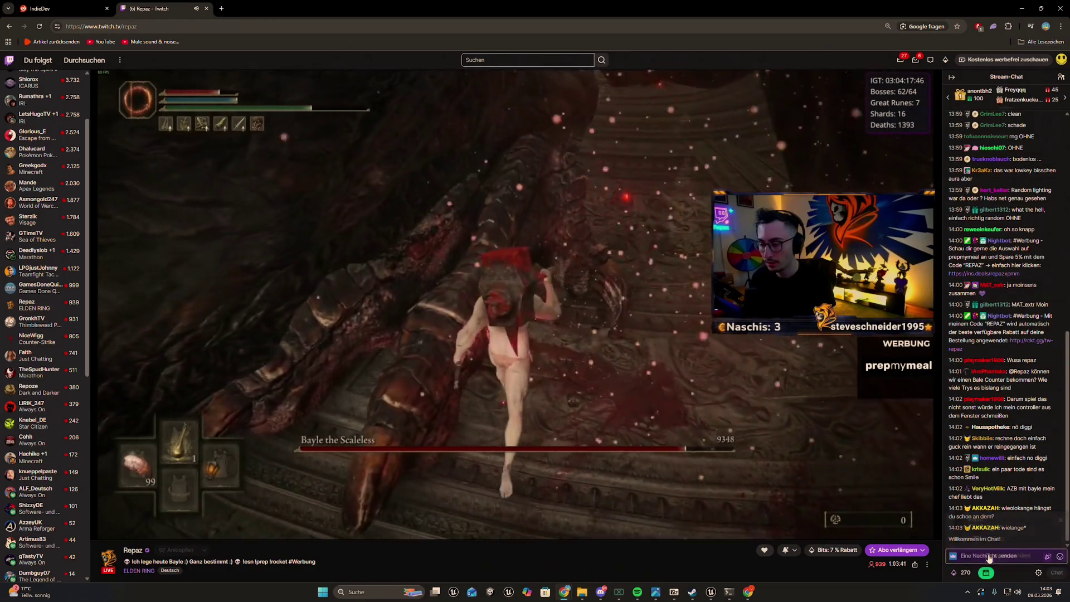
click(960, 558)
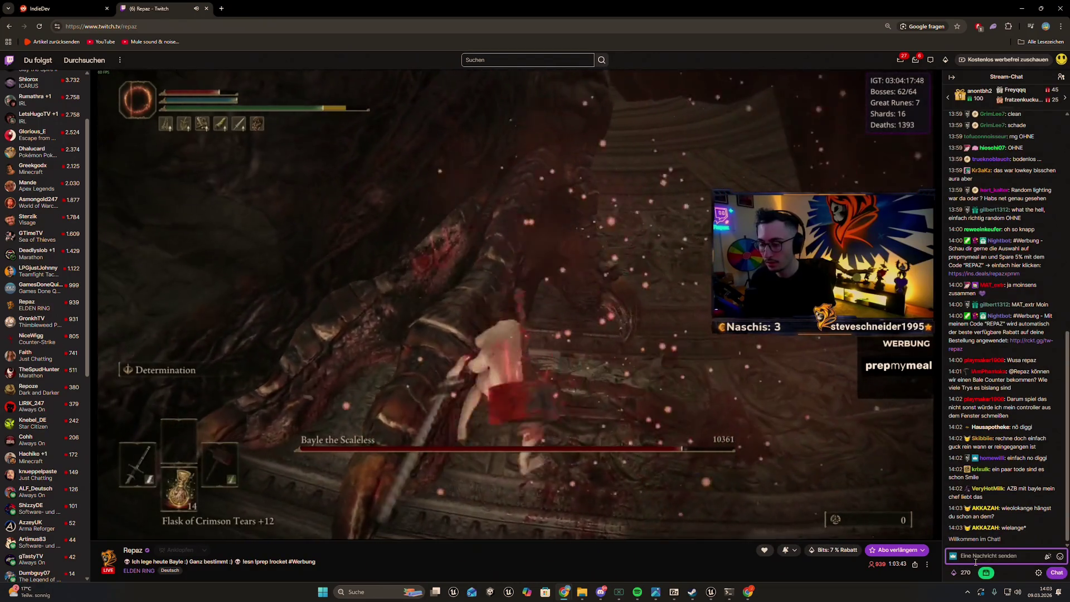
text(ey repaz)
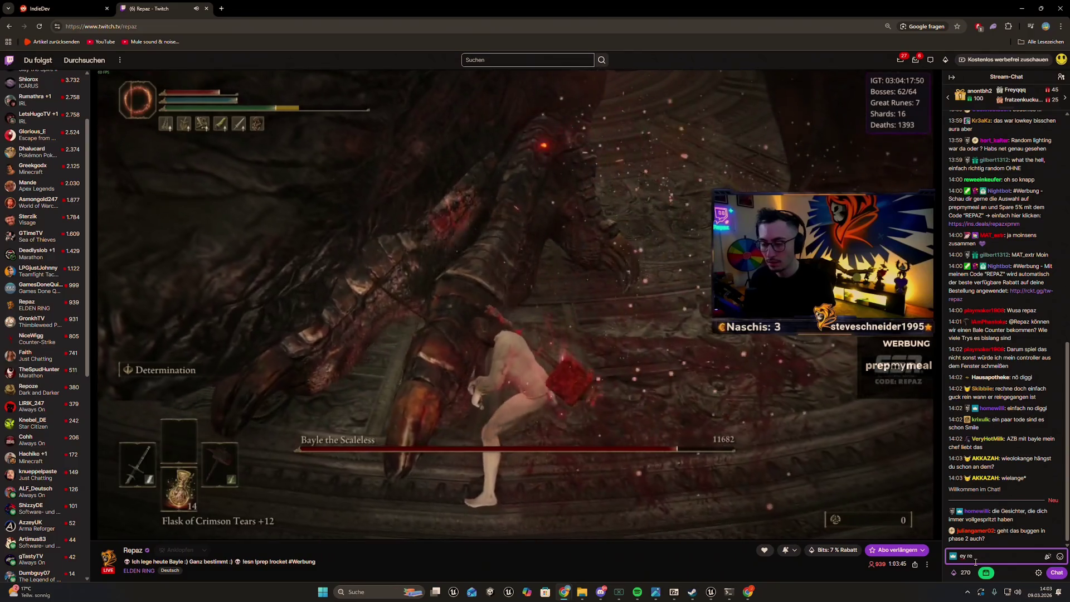
text( ich bin)
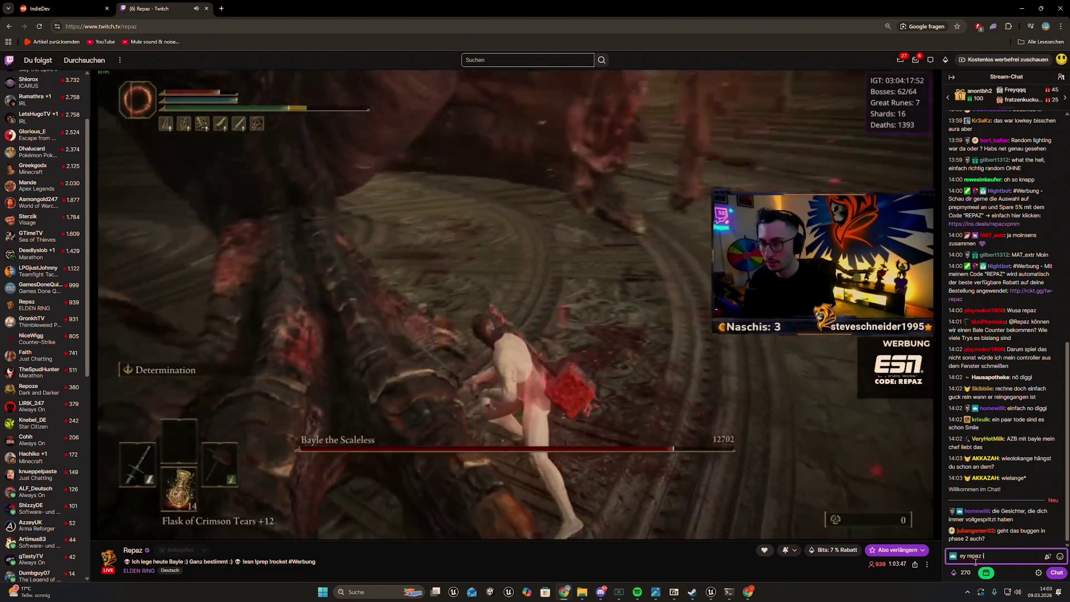
text( solo dev und ich)
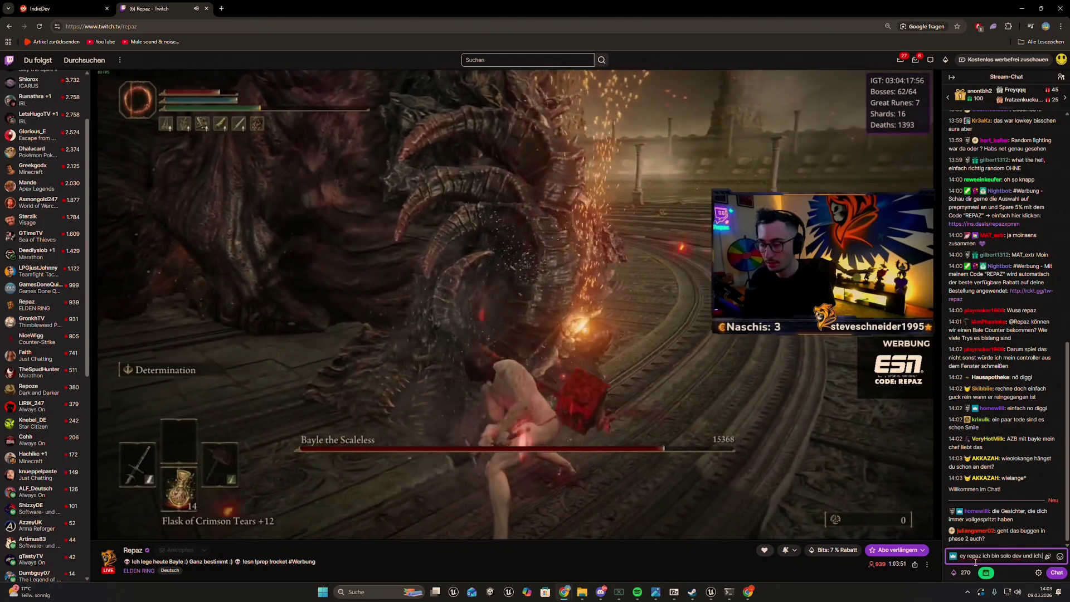
text(suche leute)
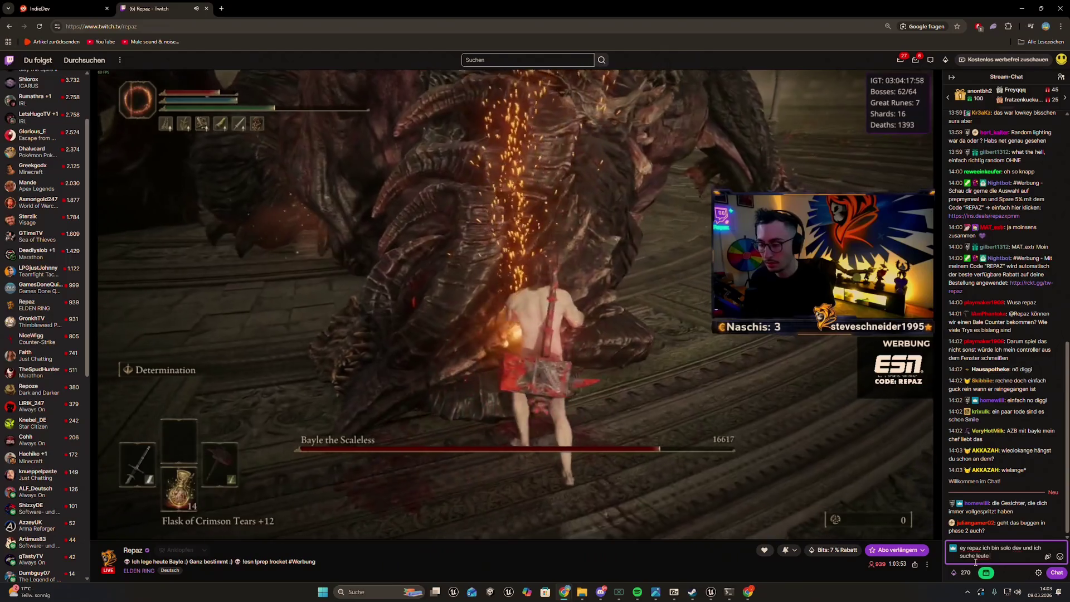
text( die mein spiel spie)
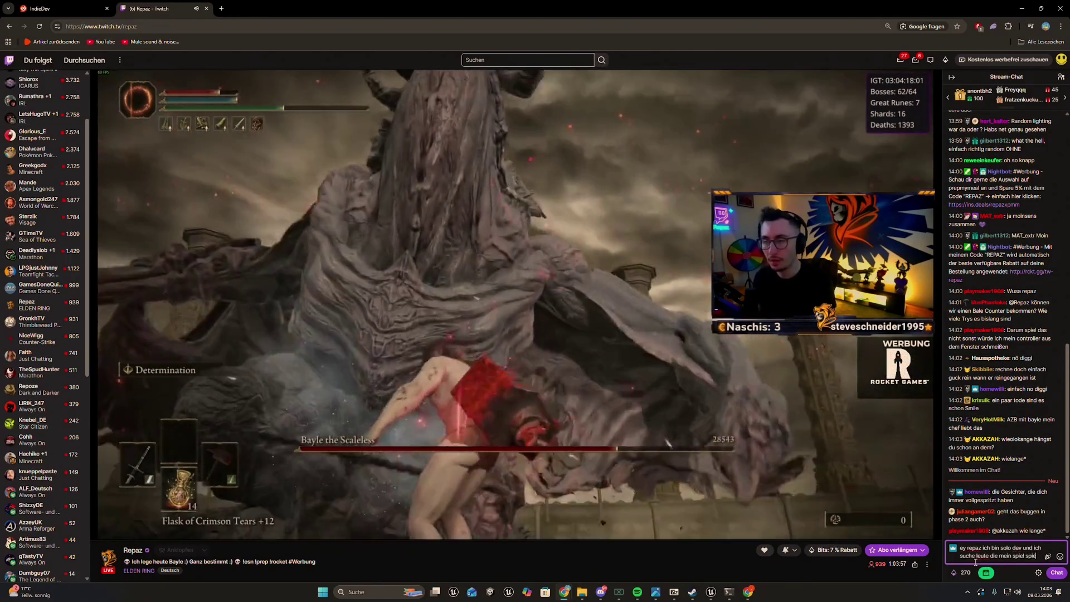
text(len)
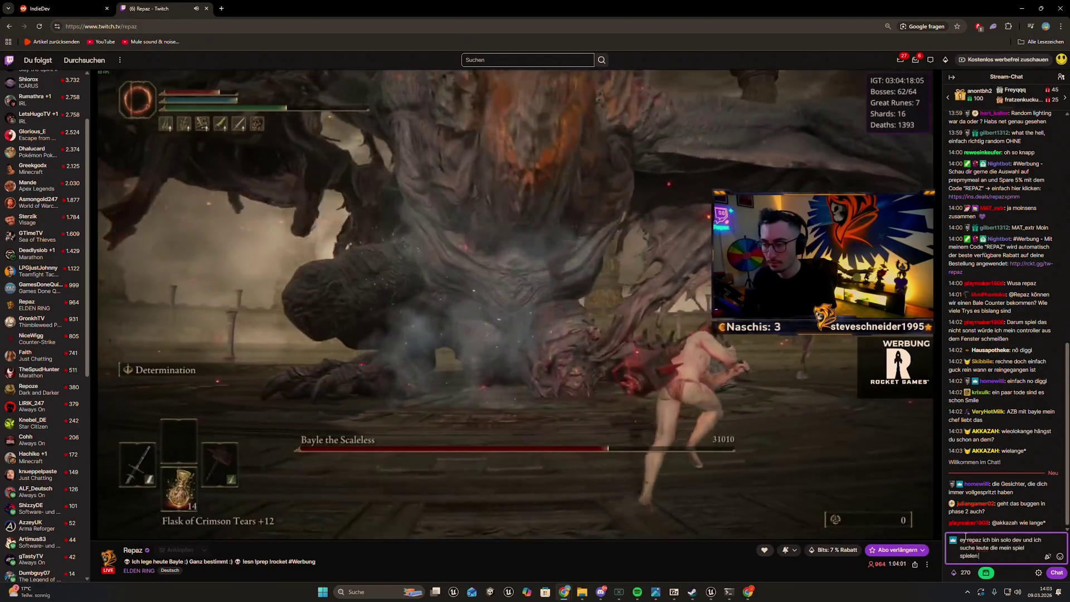
click(966, 539)
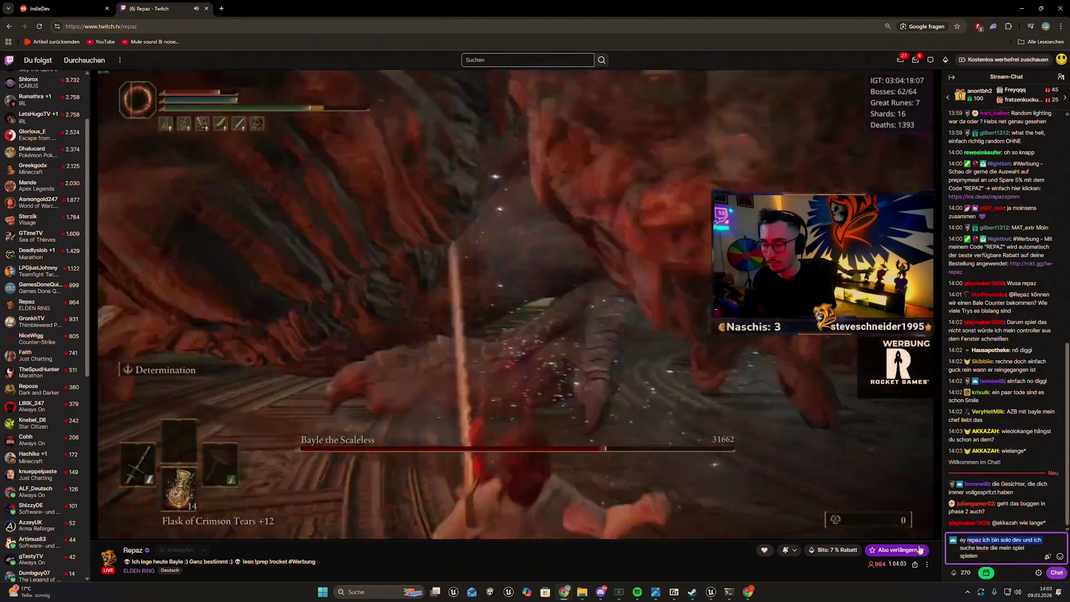
key(BackSpace)
key(BackSpace)
key(BackSpace)
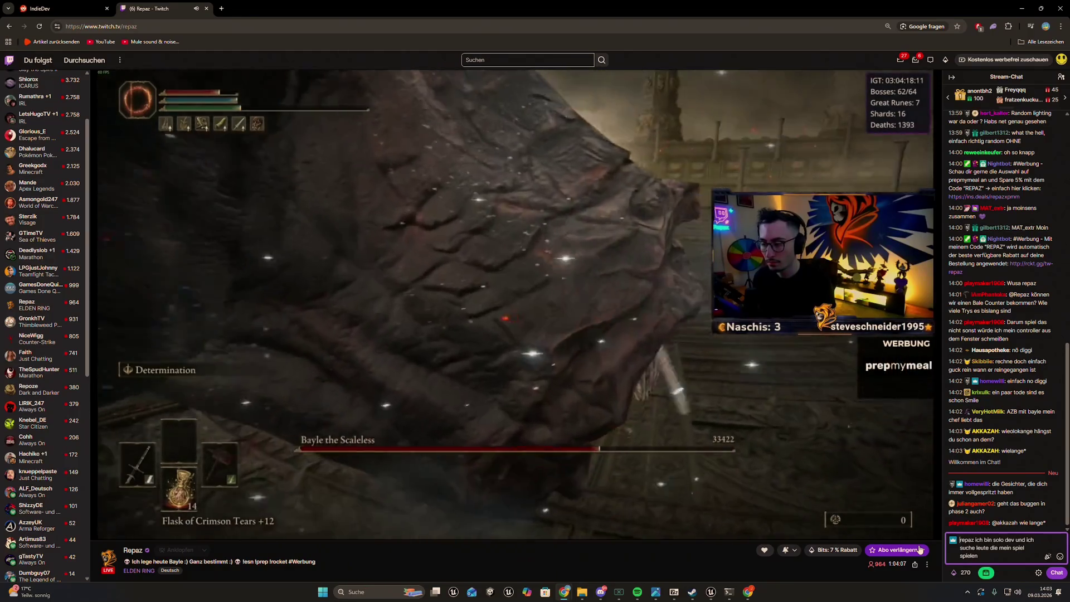
text(@)
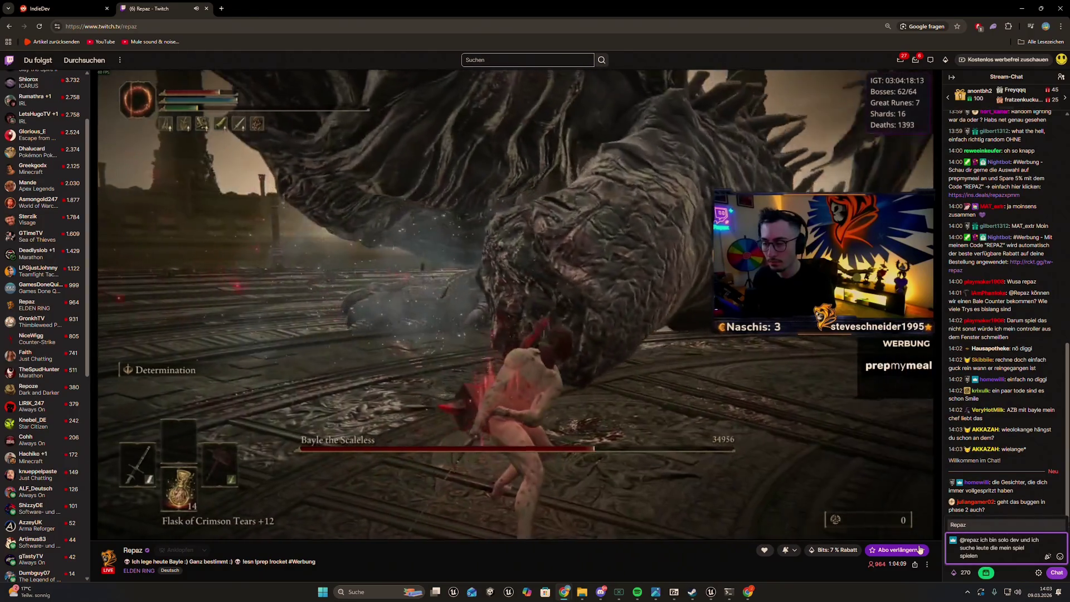
key(Tab)
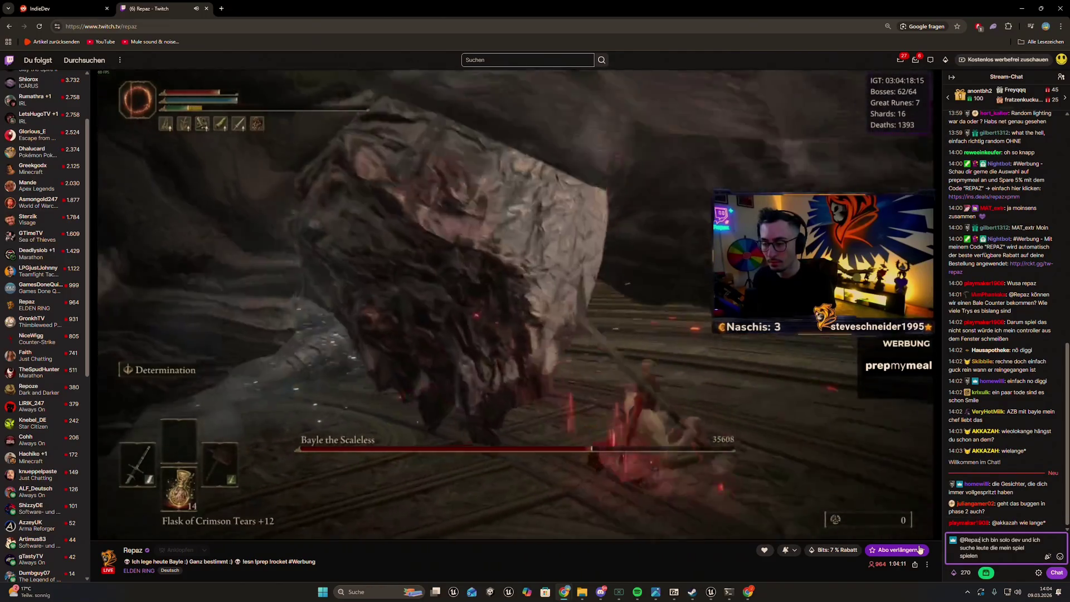
text(yo)
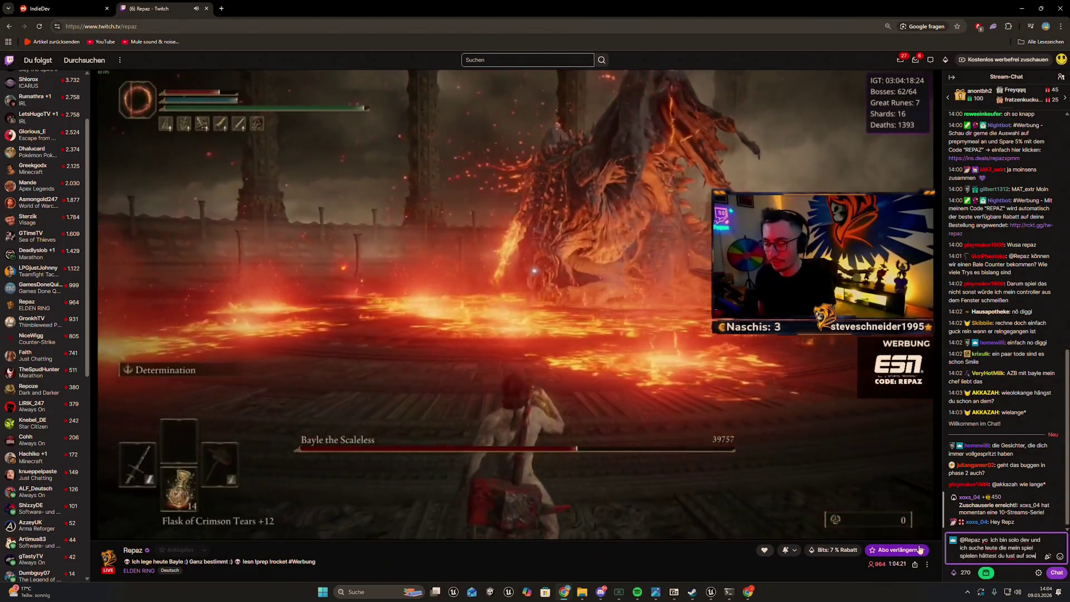
text(as kann dich nicht payen wü)
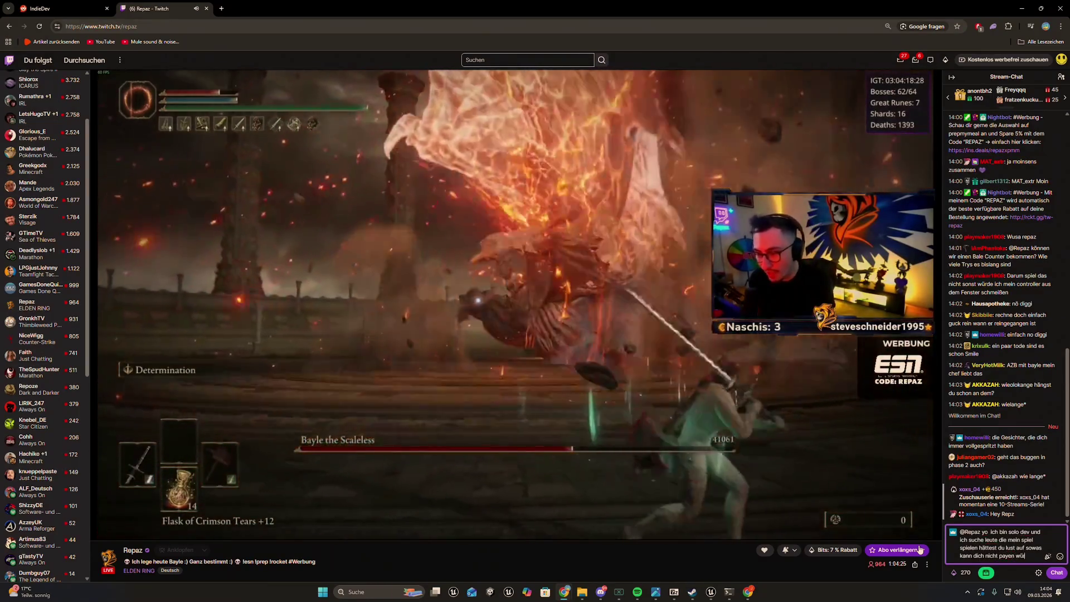
text( dich)
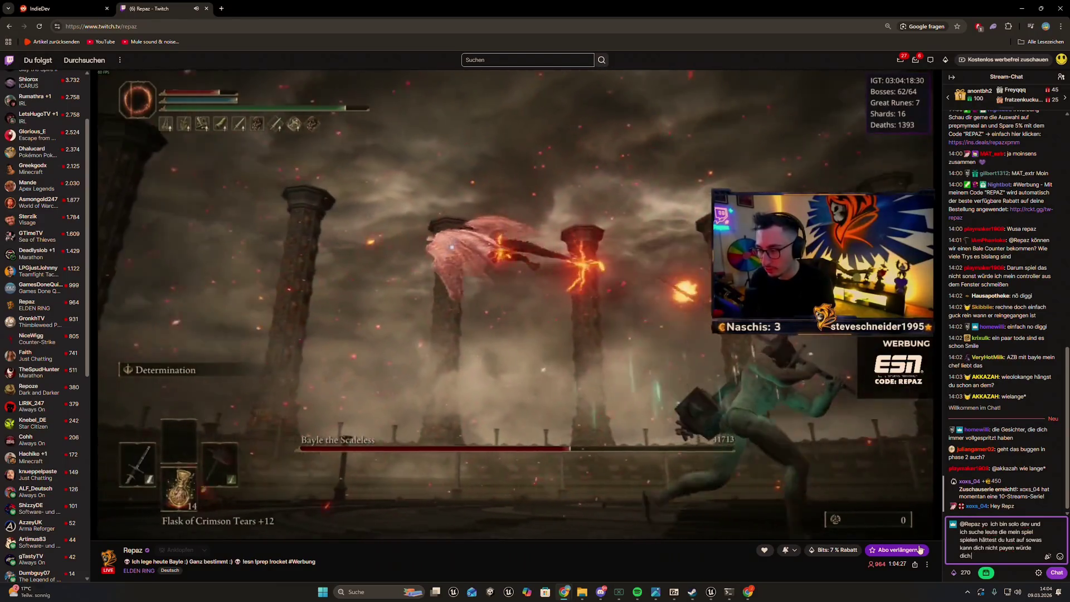
text( vllt als char oder als st)
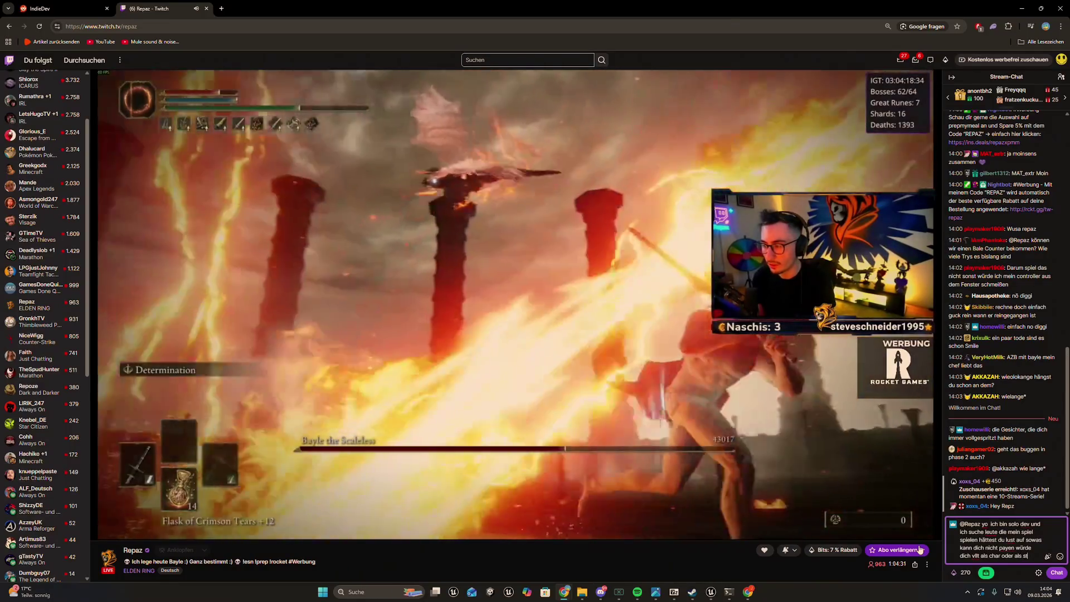
text(atue als)
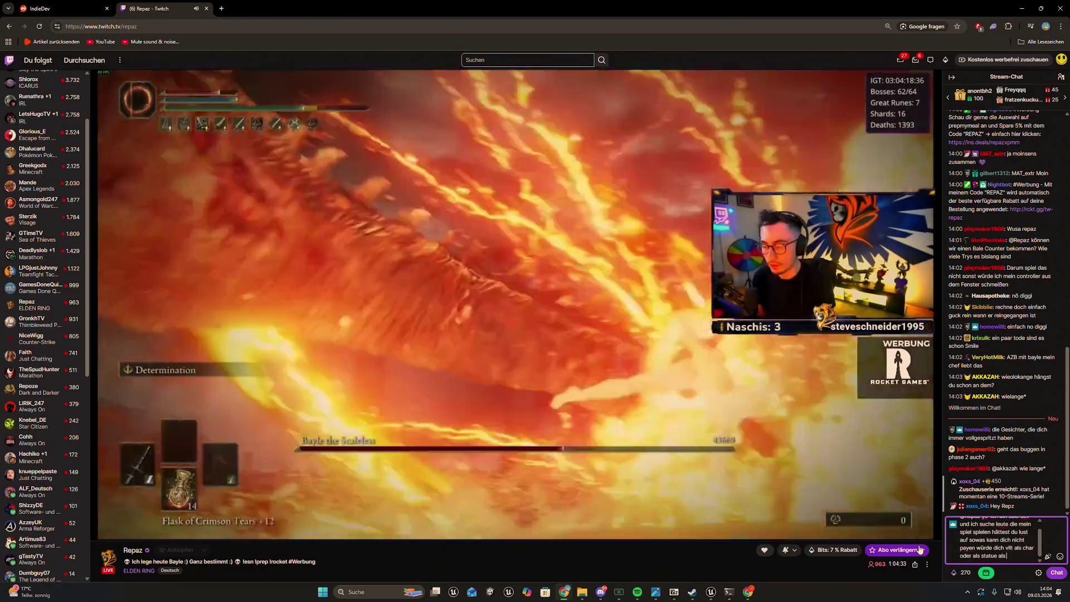
text( danke einbauen)
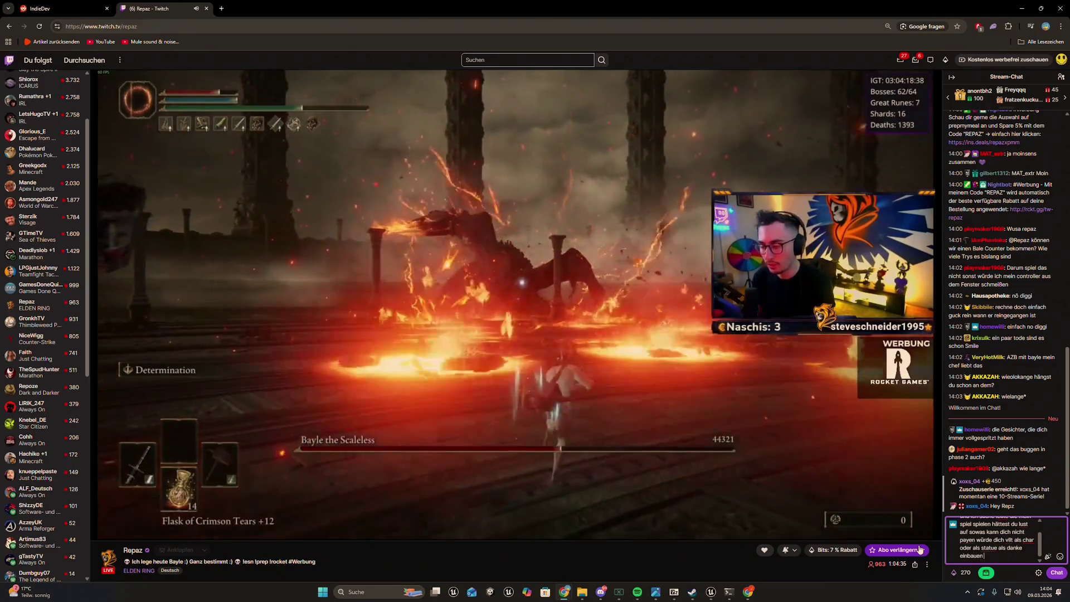
text( wer)
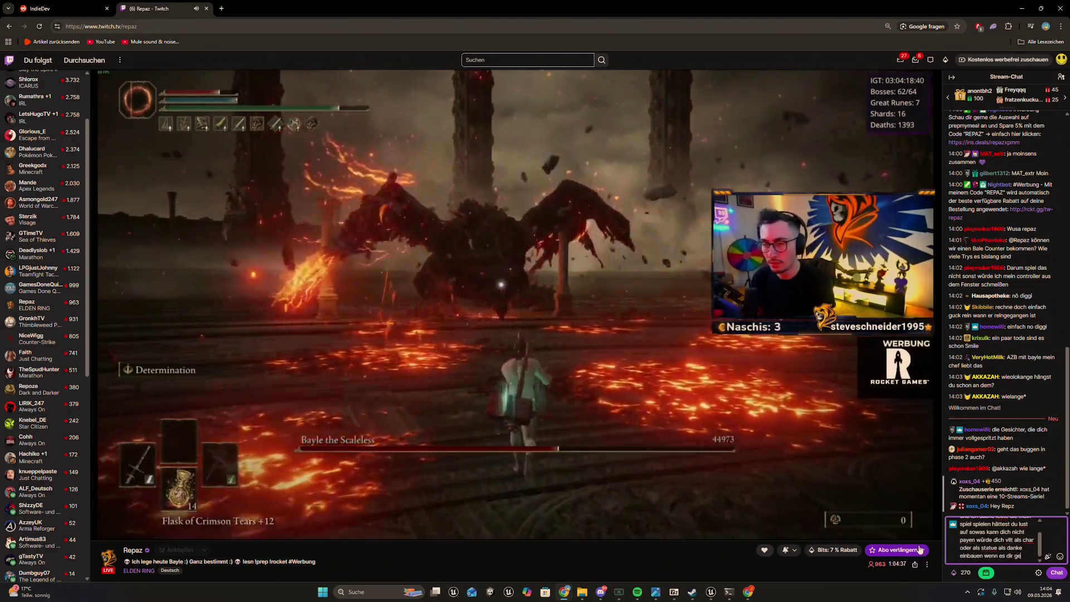
text(fäll)
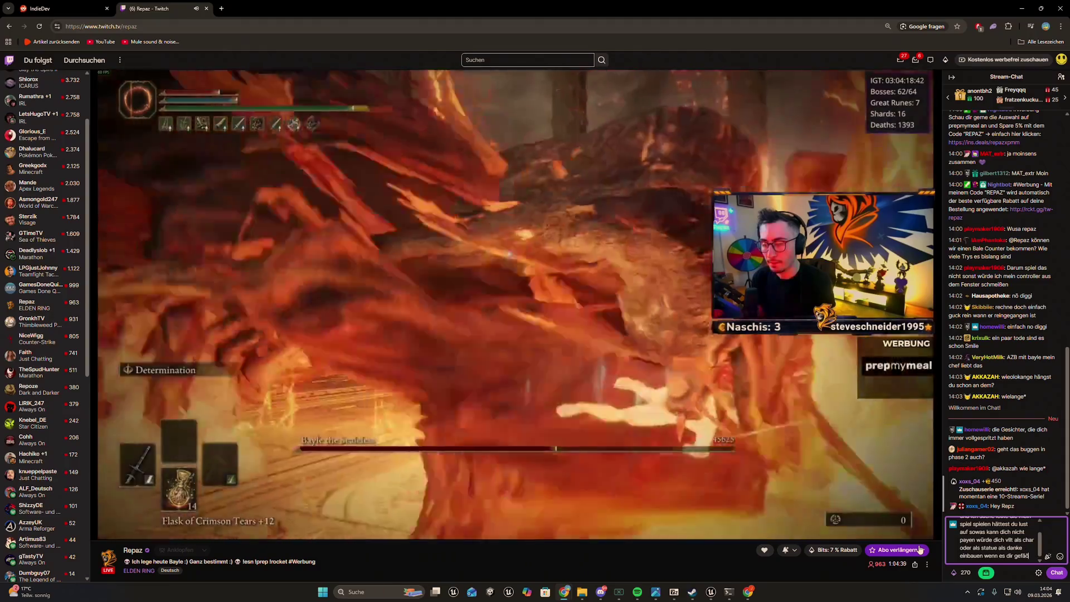
text(t)
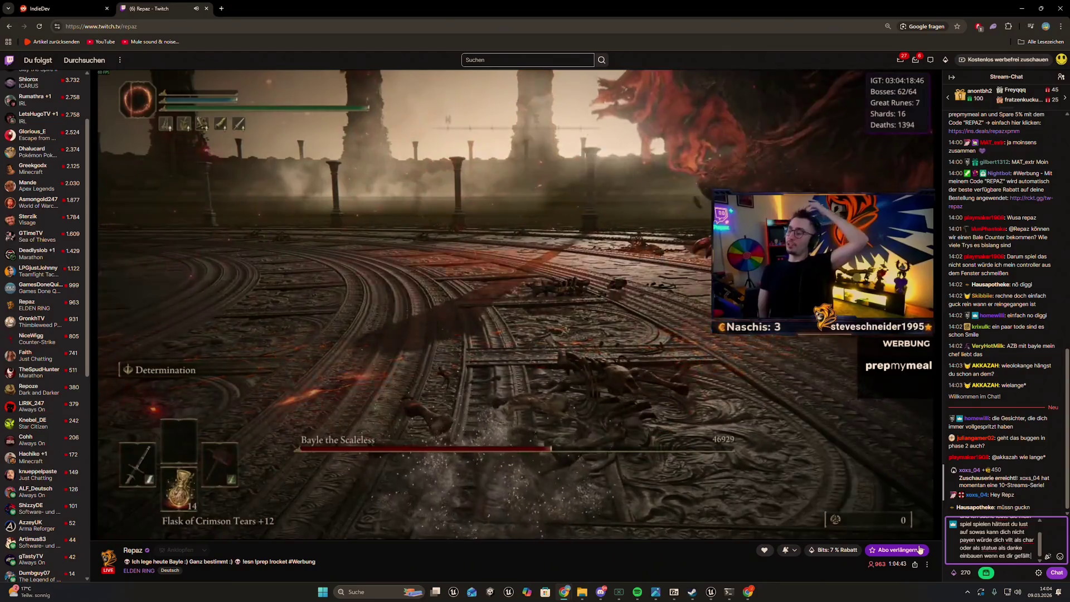
text( wernich)
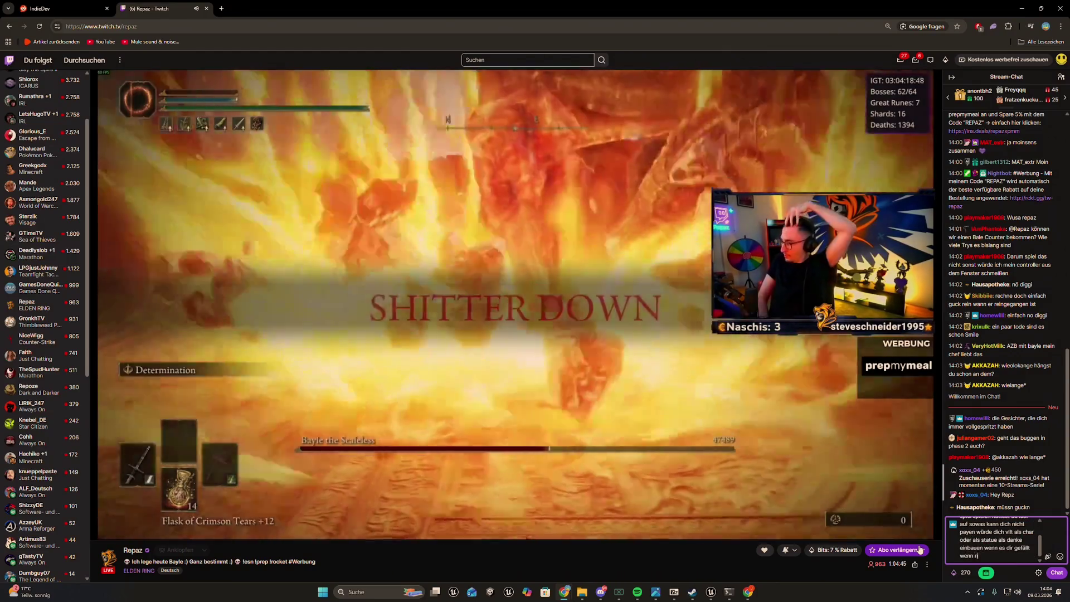
text(t)
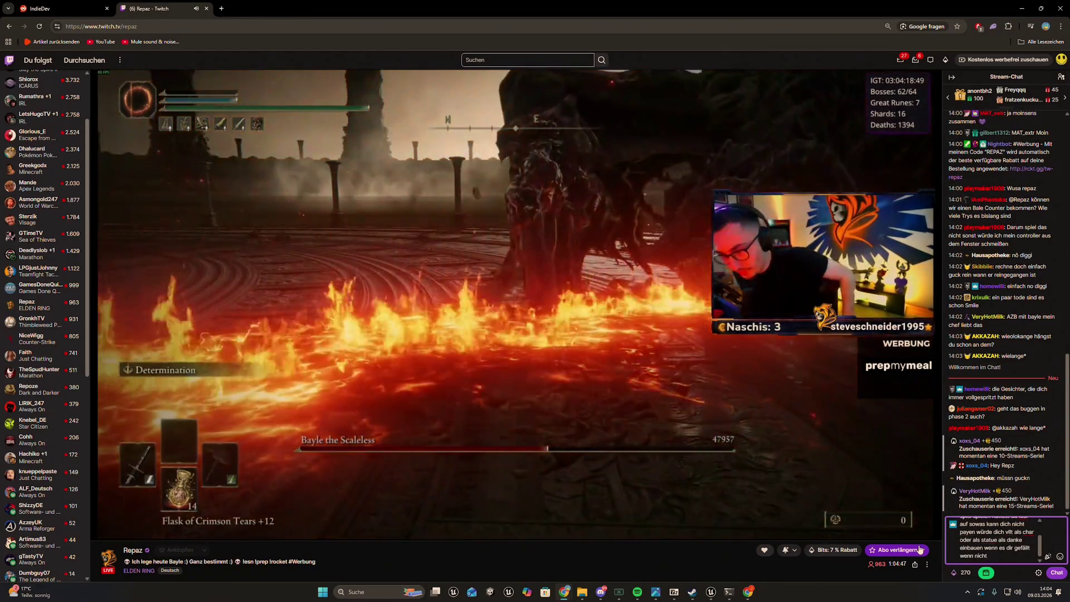
key(BackSpace)
key(BackSpace)
key(BackSpace)
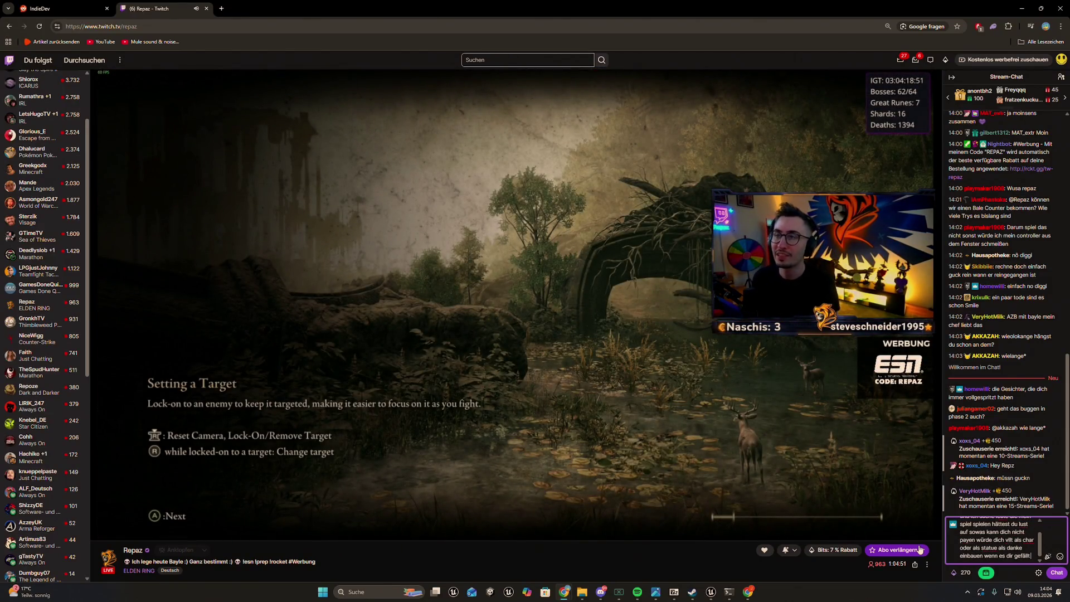
key(Return)
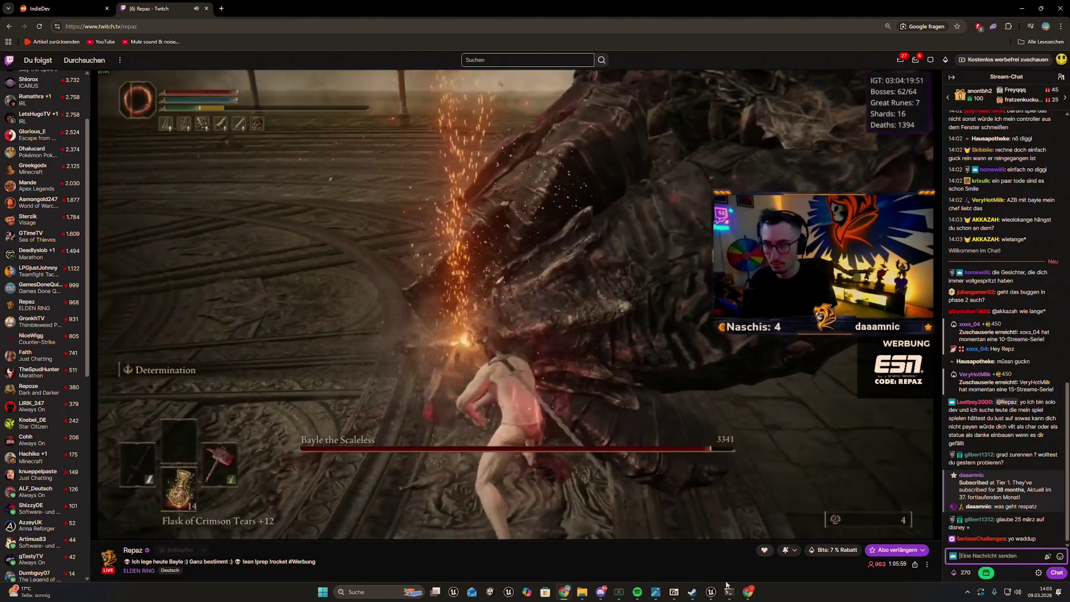
click(726, 591)
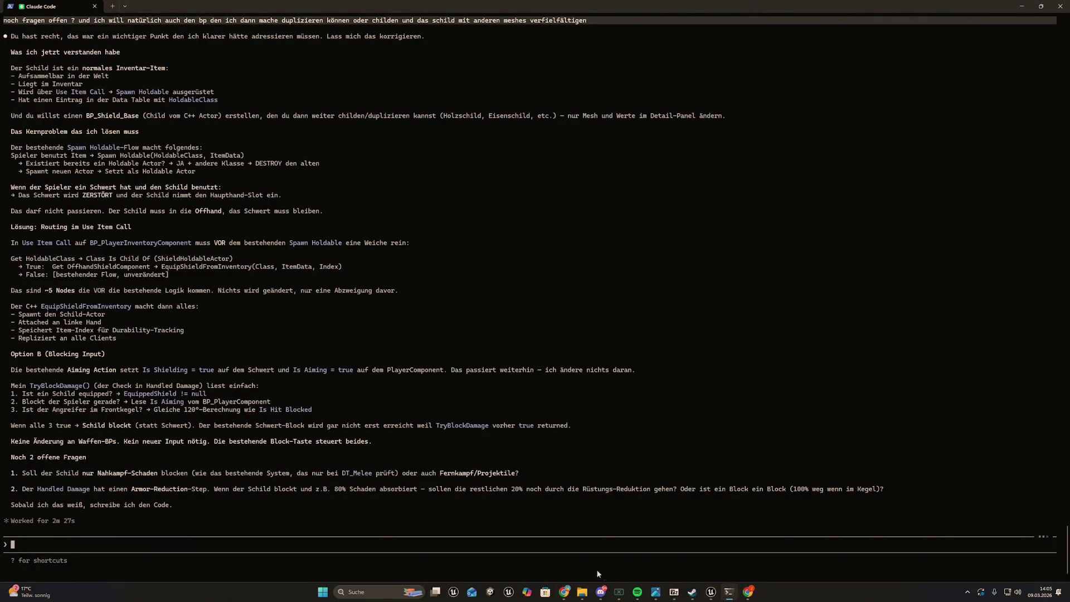
Step: Float the Claude Code terminal over the stream, review the shield plan, and begin answering 'der shield soll a'
mouse_move(308, 4)
mouse_down()
mouse_move(584, 124)
mouse_move(490, 163)
mouse_move(479, 215)
mouse_move(467, 208)
mouse_up()
scroll(423, 305, up, 3)
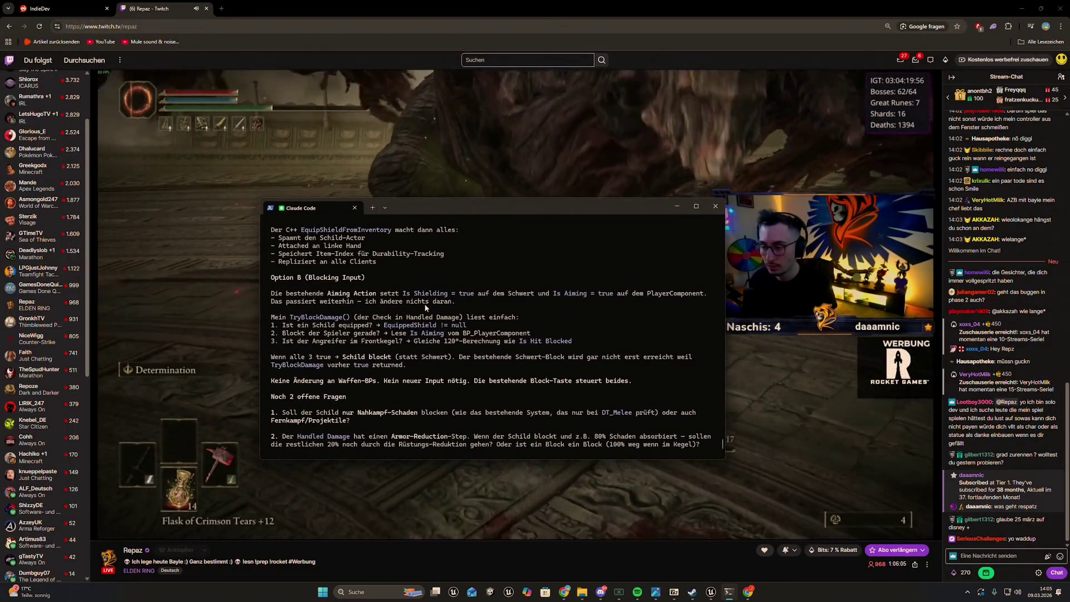
scroll(422, 319, up, 2)
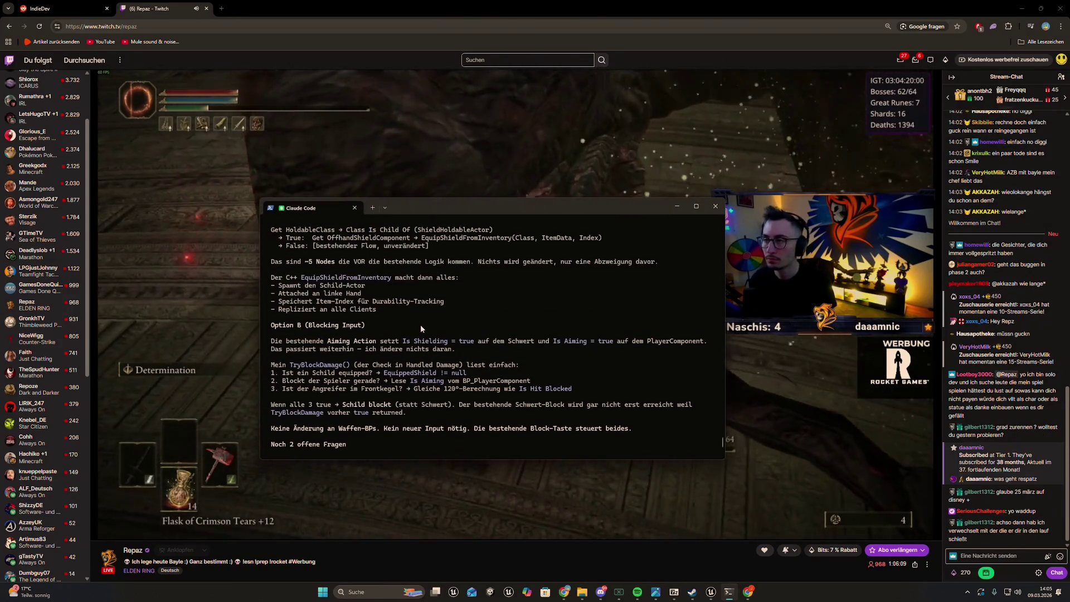
scroll(401, 321, up, 3)
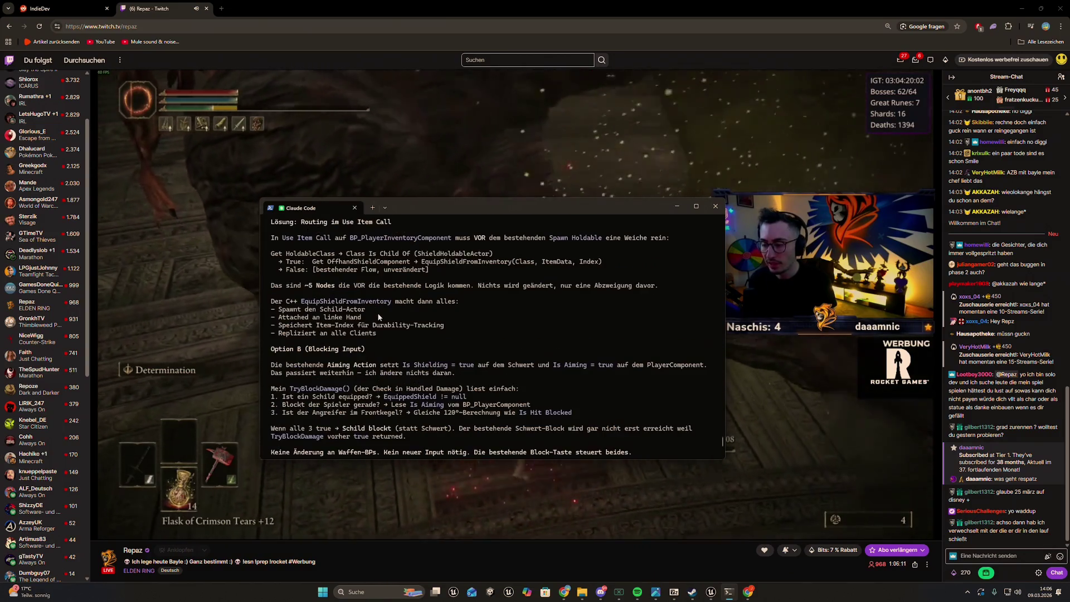
scroll(378, 316, up, 8)
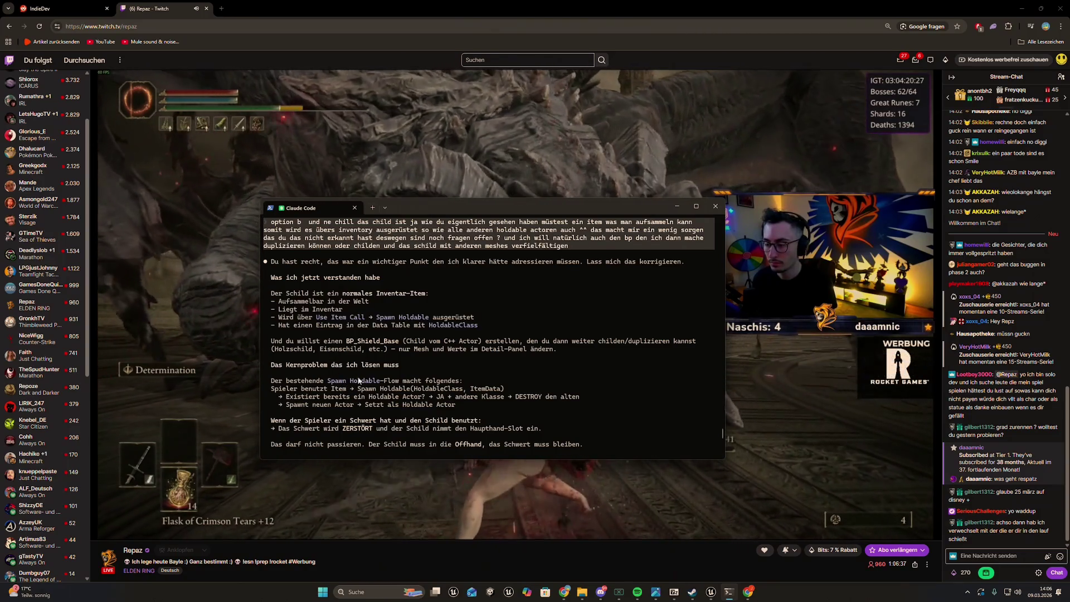
scroll(390, 386, down, 1)
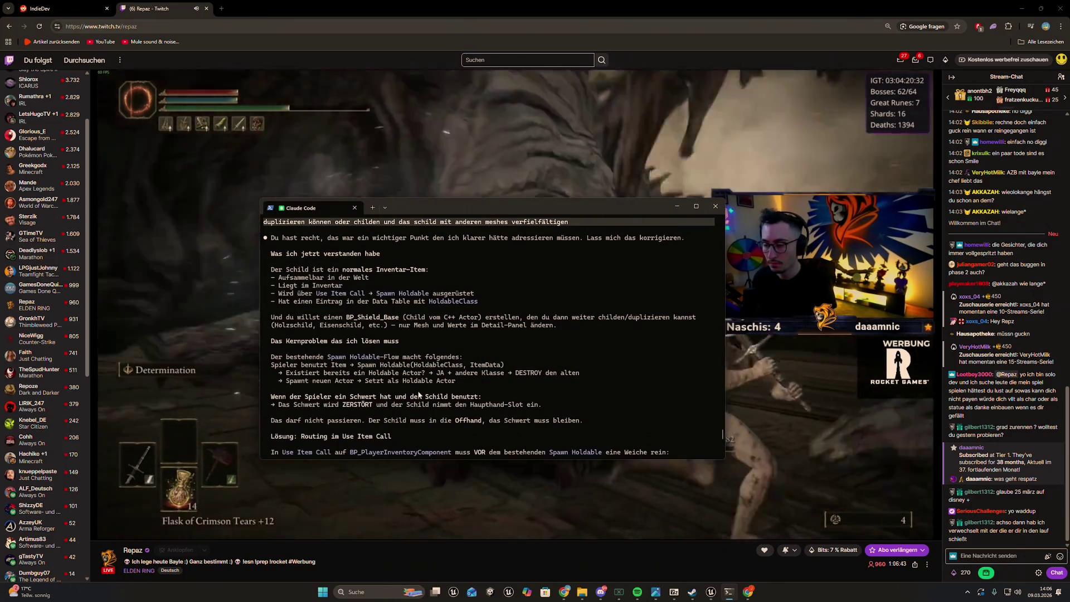
scroll(454, 394, down, 1)
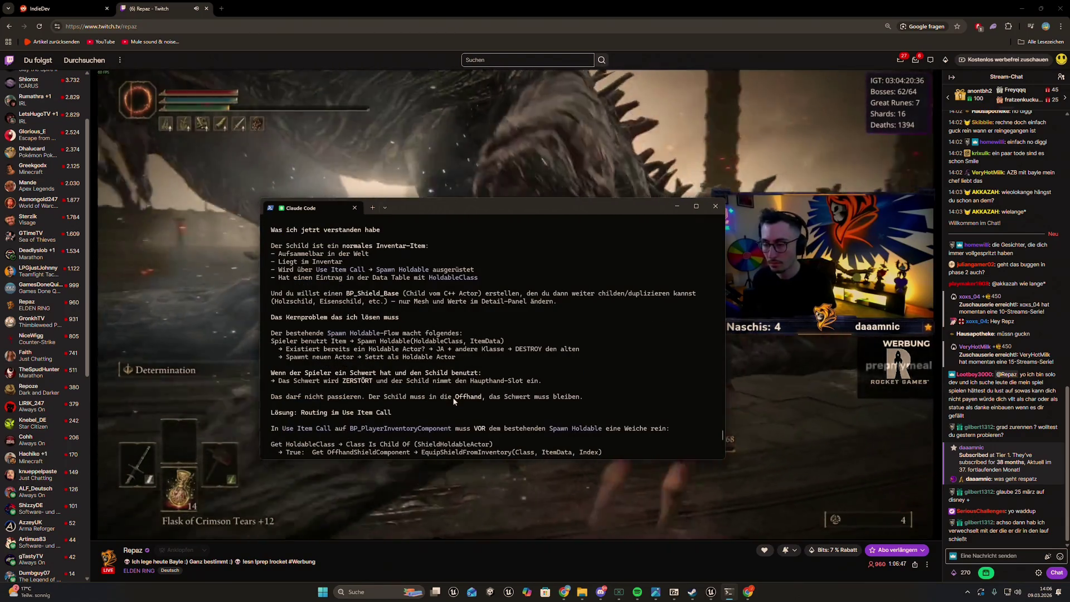
scroll(453, 397, down, 1)
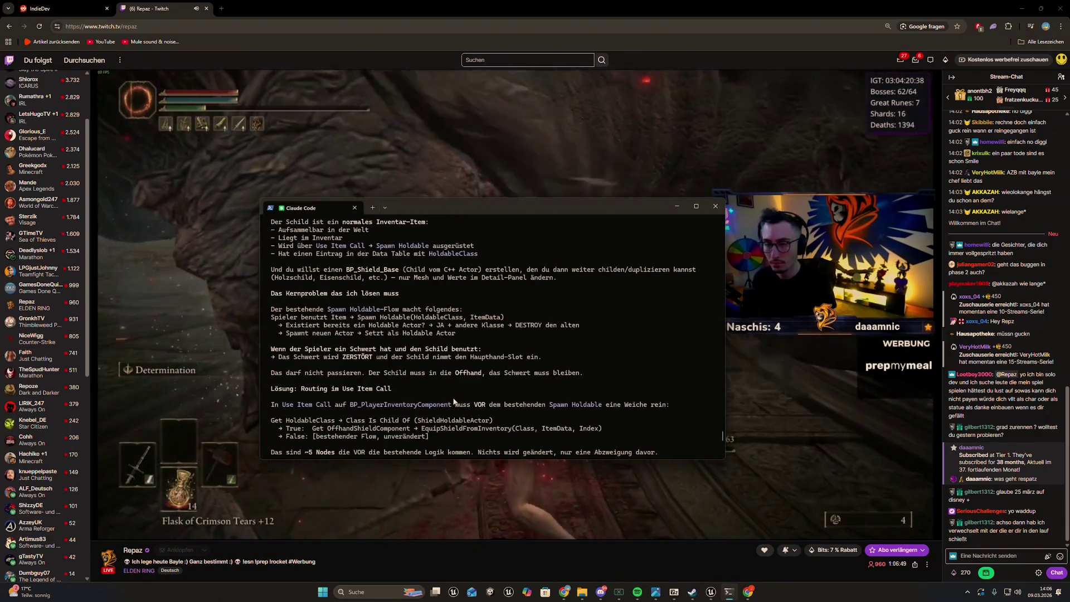
scroll(430, 400, down, 1)
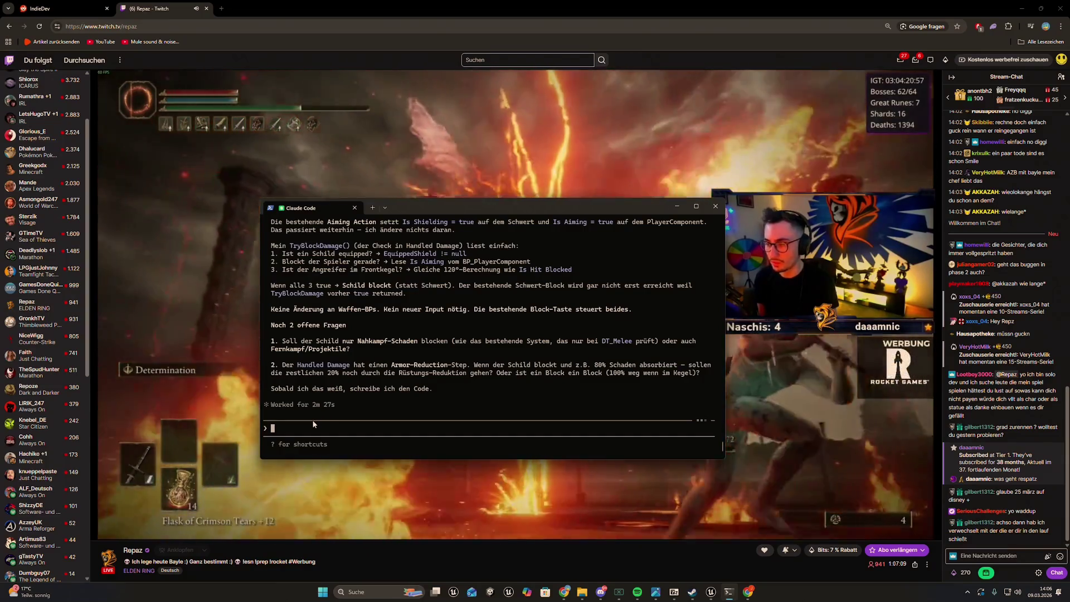
text(er sch)
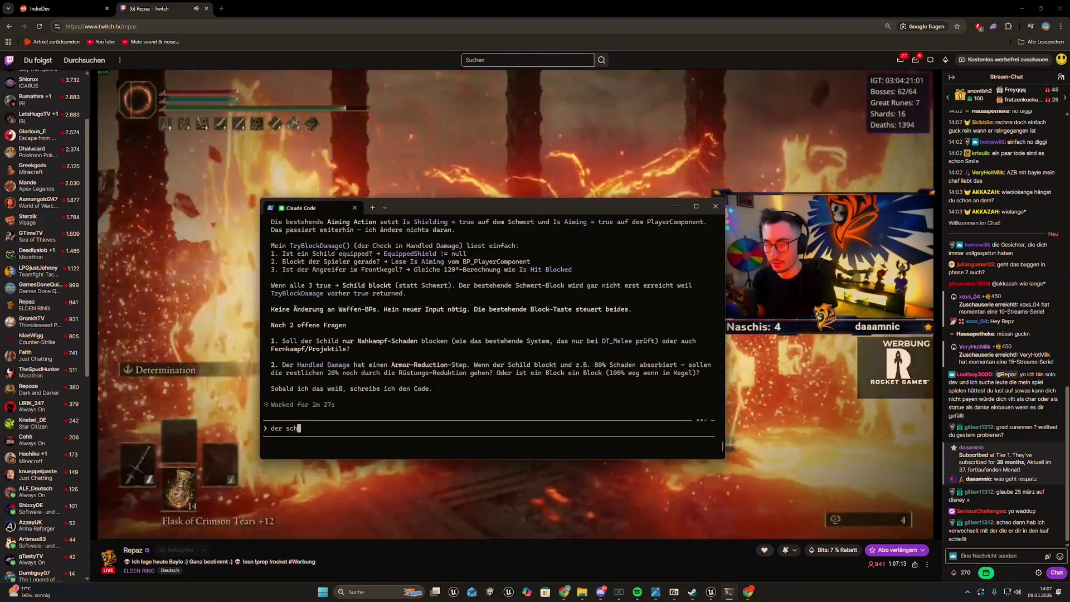
text(shield so)
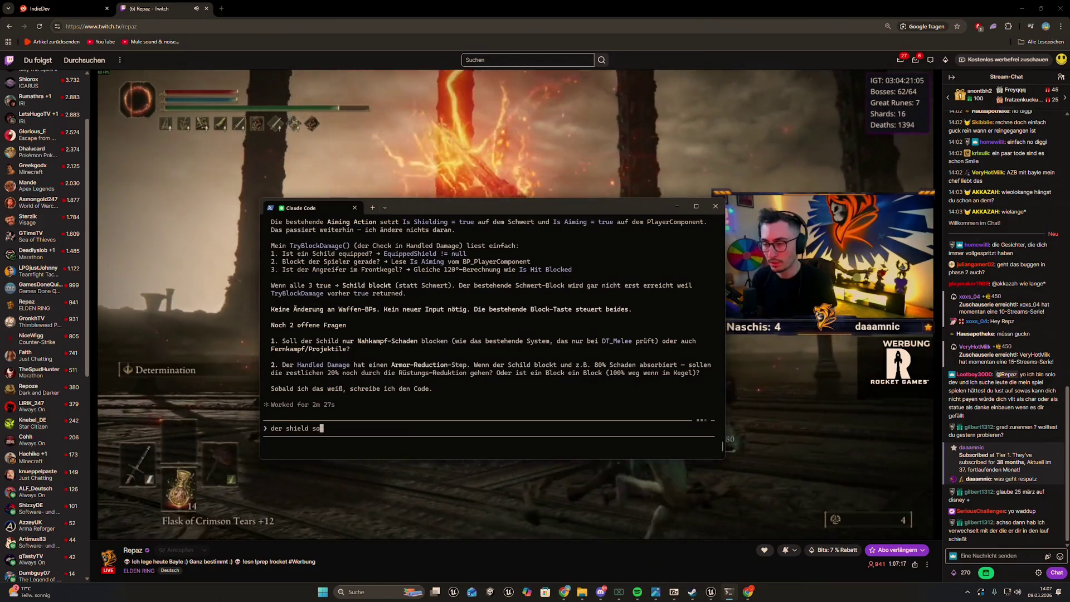
text(ll alle)
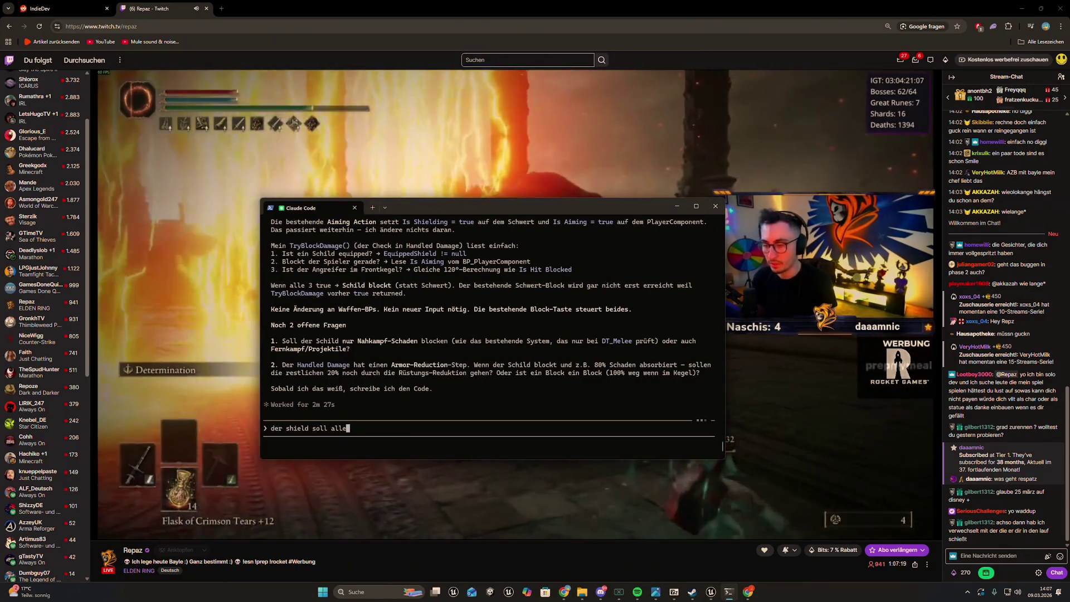
text( a)
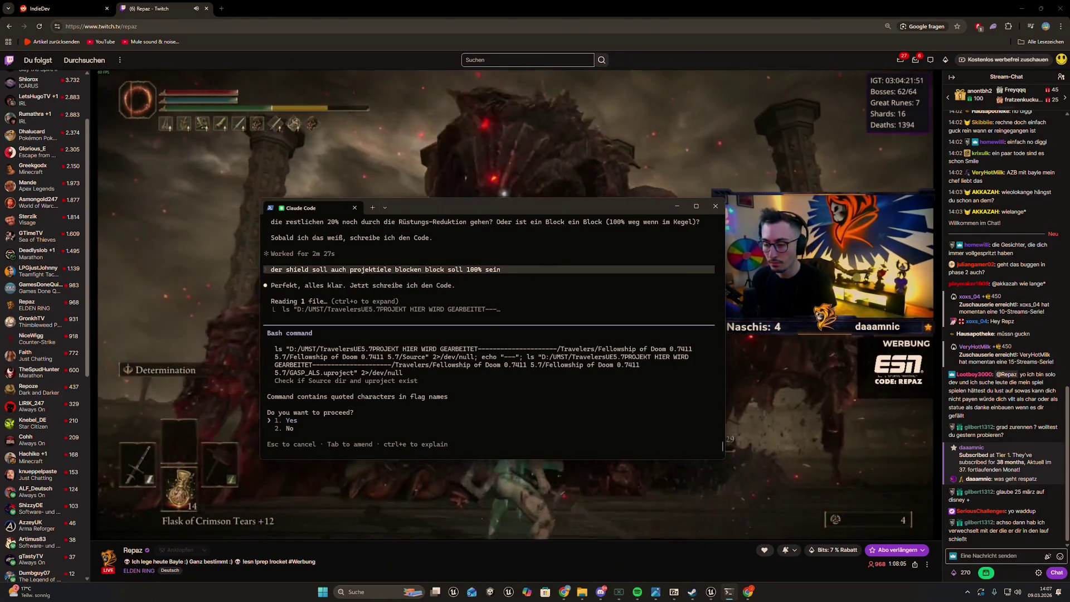
Step: Submit the answer: the shield also blocks projectiles and blocks damage 100%
key(Return)
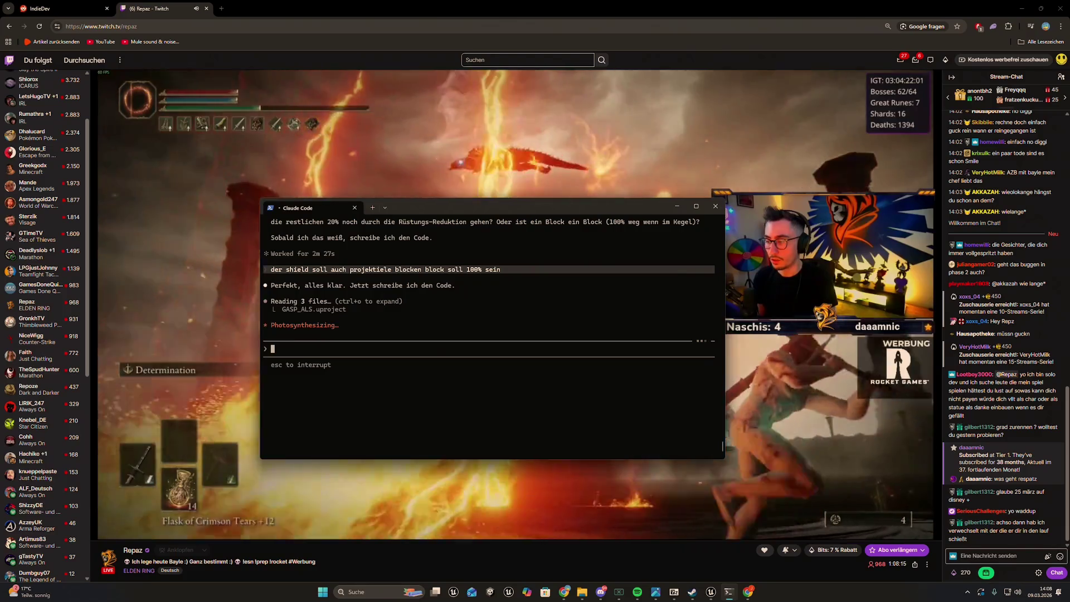
Step: Drag the Claude Code terminal off the right screen edge so the Elden Ring stream is visible
drag(528, 207, 1069, 218)
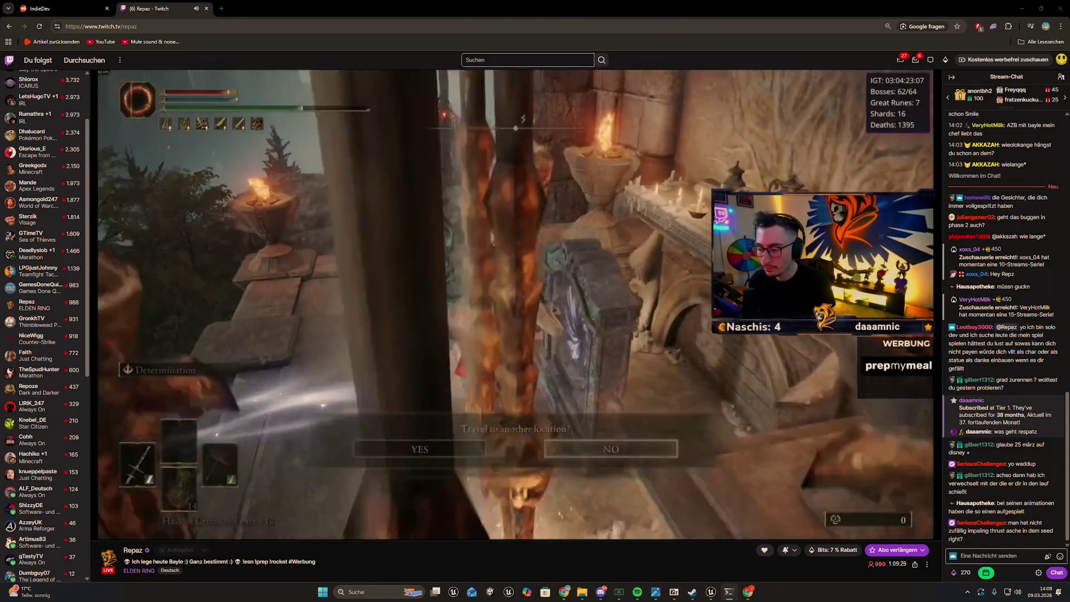
scroll(49, 181, down, 2)
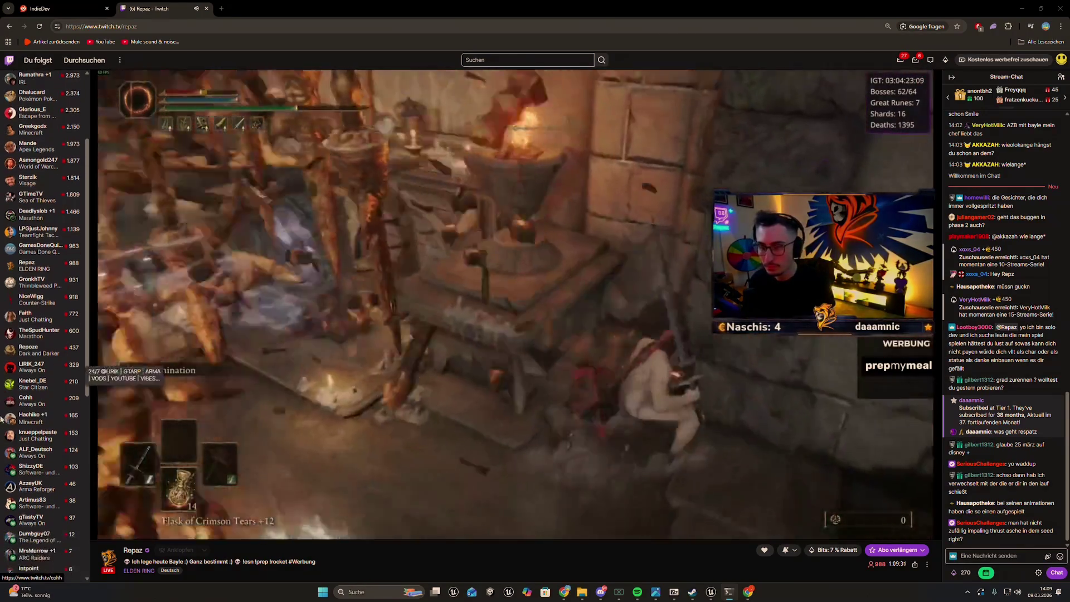
Step: Copy the solo-dev recruiting message from chat, then switch to Sterzik's Visage stream
scroll(32, 386, up, 2)
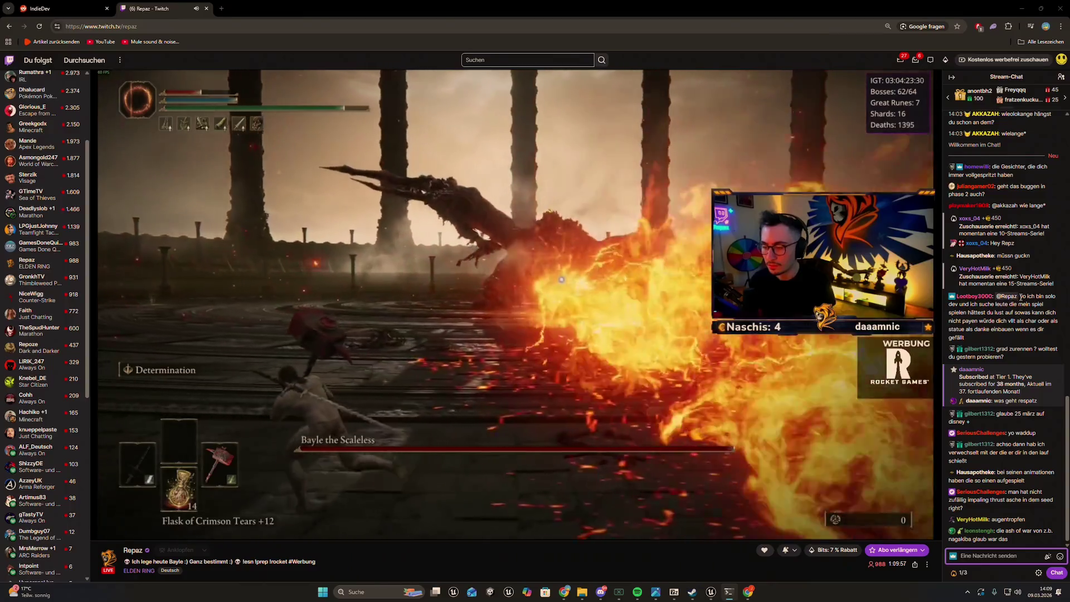
drag(1020, 296, 1043, 329)
right_click(1016, 330)
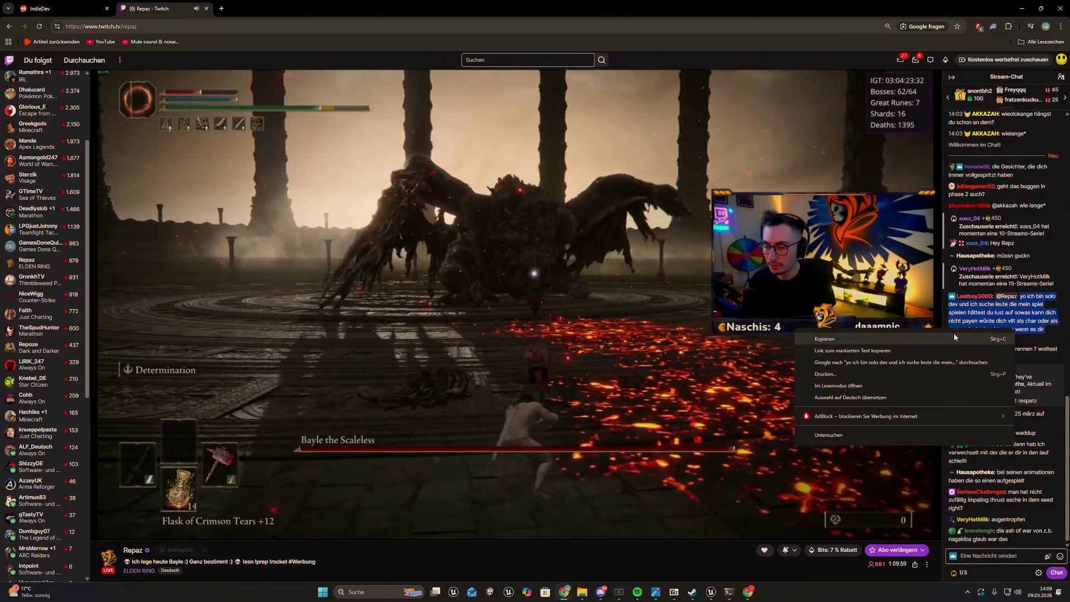
click(37, 182)
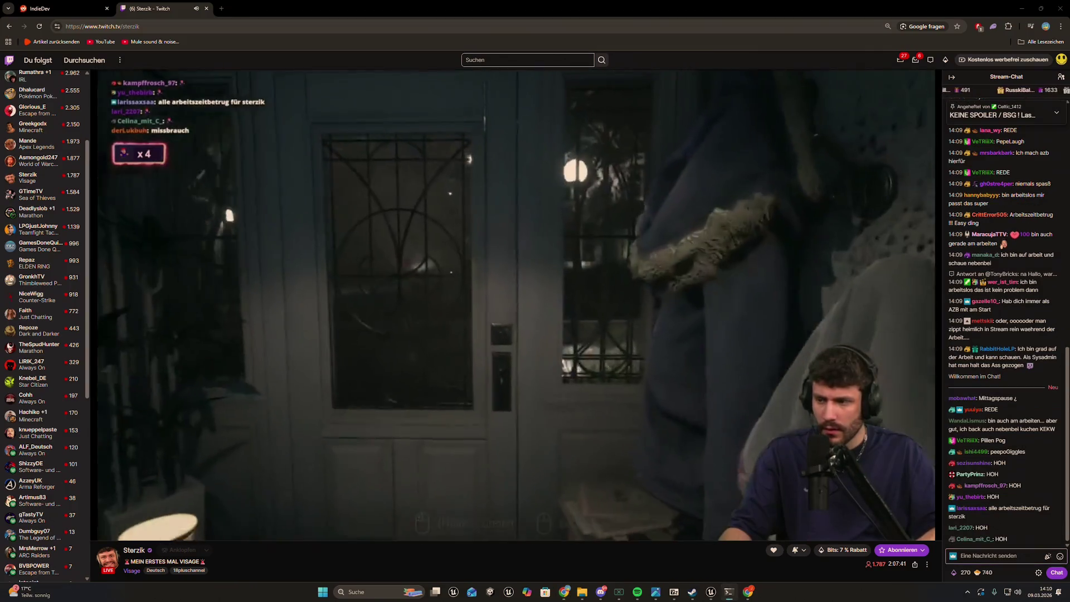
Step: Restore Chrome to a smaller window, revealing the Unreal Editor's HoldableActors folder behind it
click(729, 592)
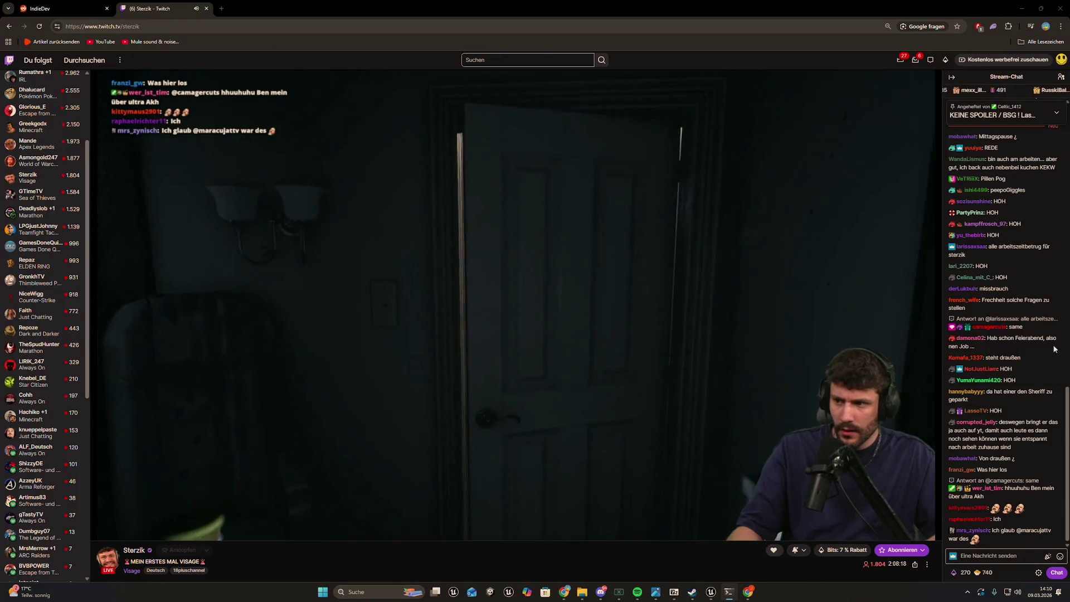
mouse_move(908, 8)
mouse_down()
mouse_move(602, 211)
mouse_move(647, 390)
mouse_up()
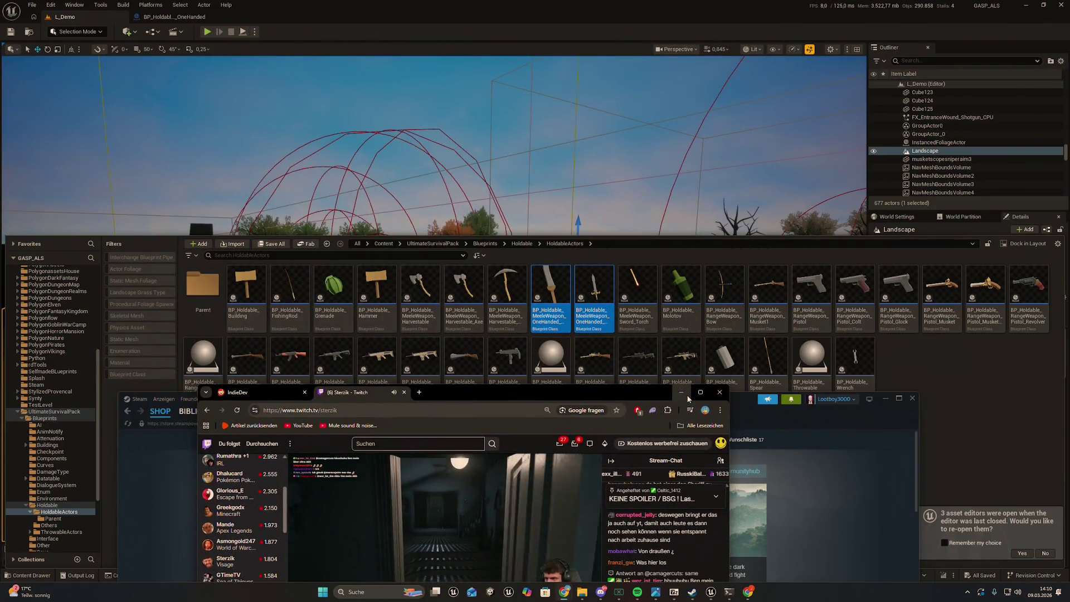
Step: Minimize Chrome and bring the Claude Code terminal to the front with focus
click(681, 391)
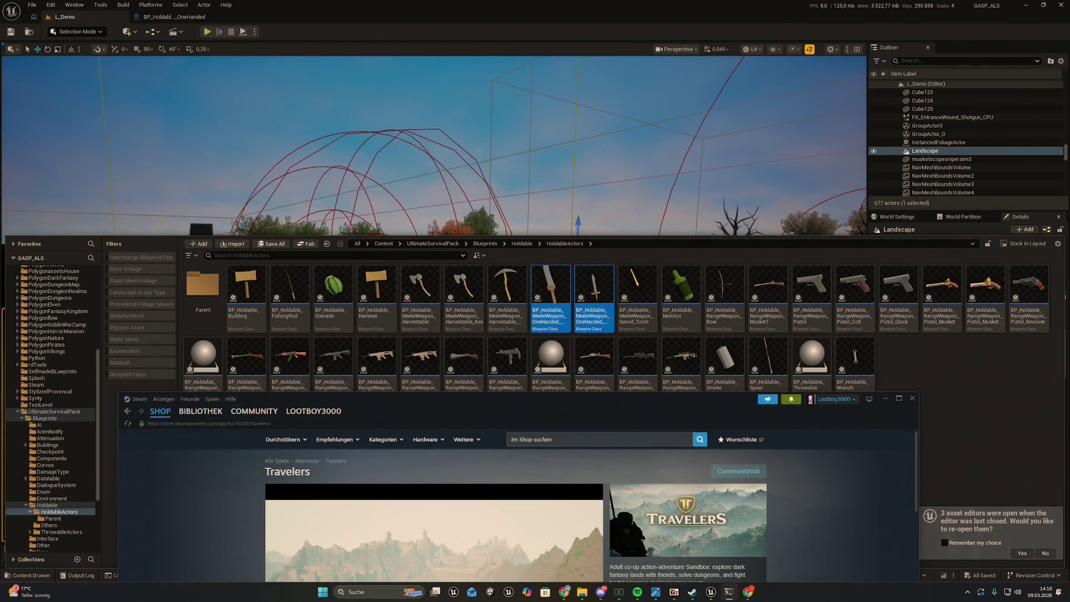
click(728, 592)
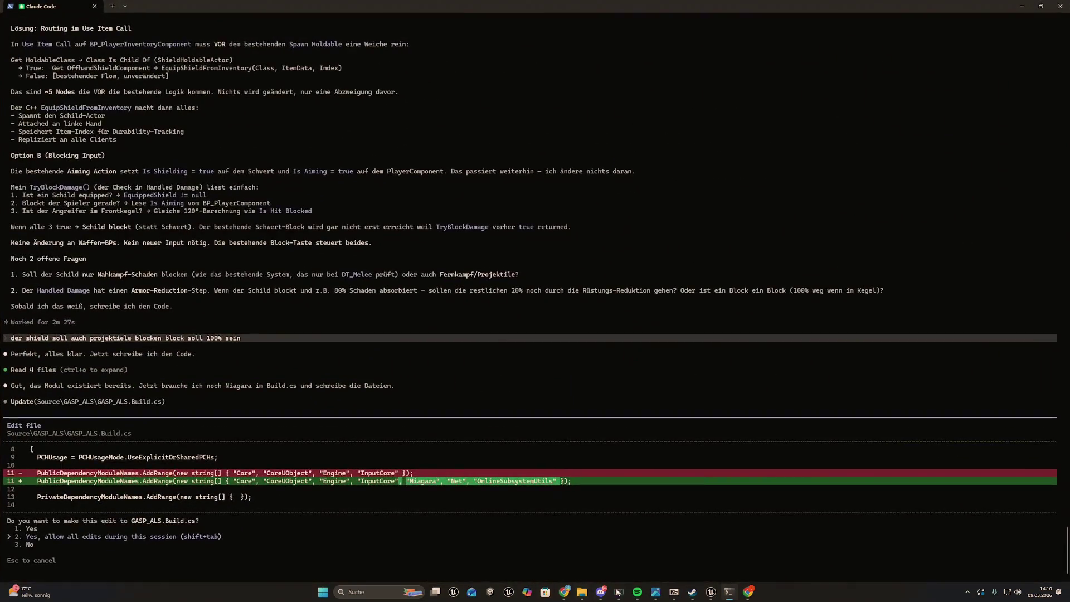
click(747, 593)
mouse_move(565, 593)
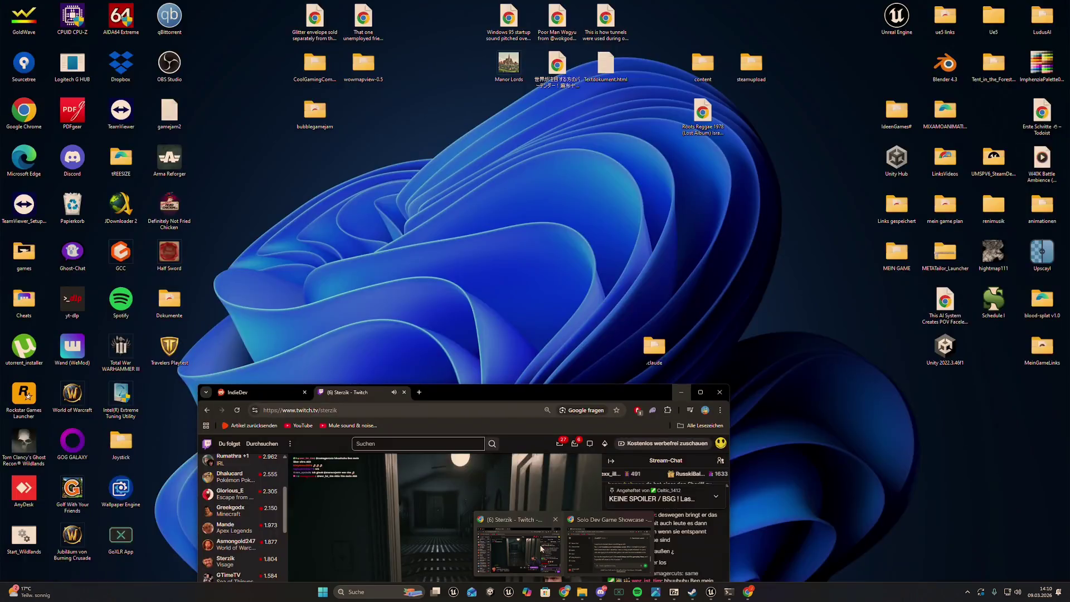
click(564, 546)
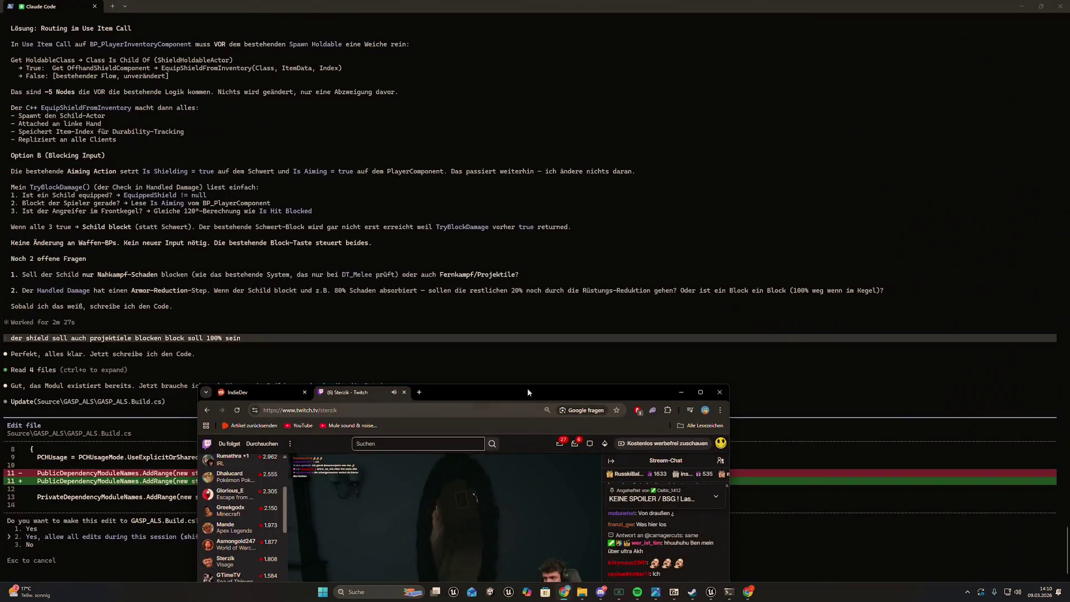
click(681, 392)
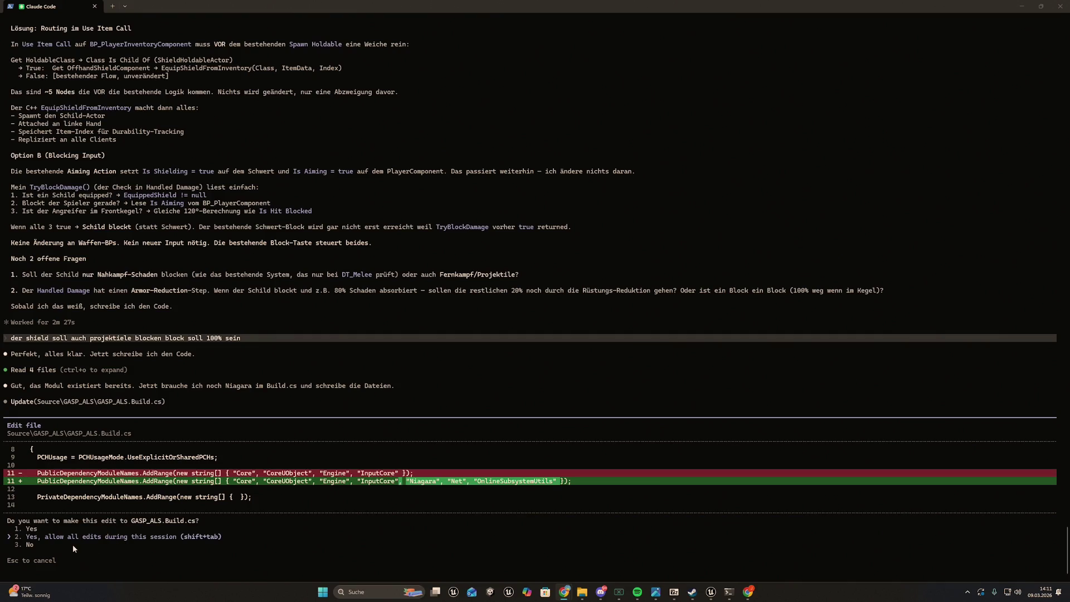
click(48, 553)
Step: Decline the proposed GASP_ALS.Build.cs edit by choosing 'No'
key(Up)
key(Down)
key(Down)
key(Return)
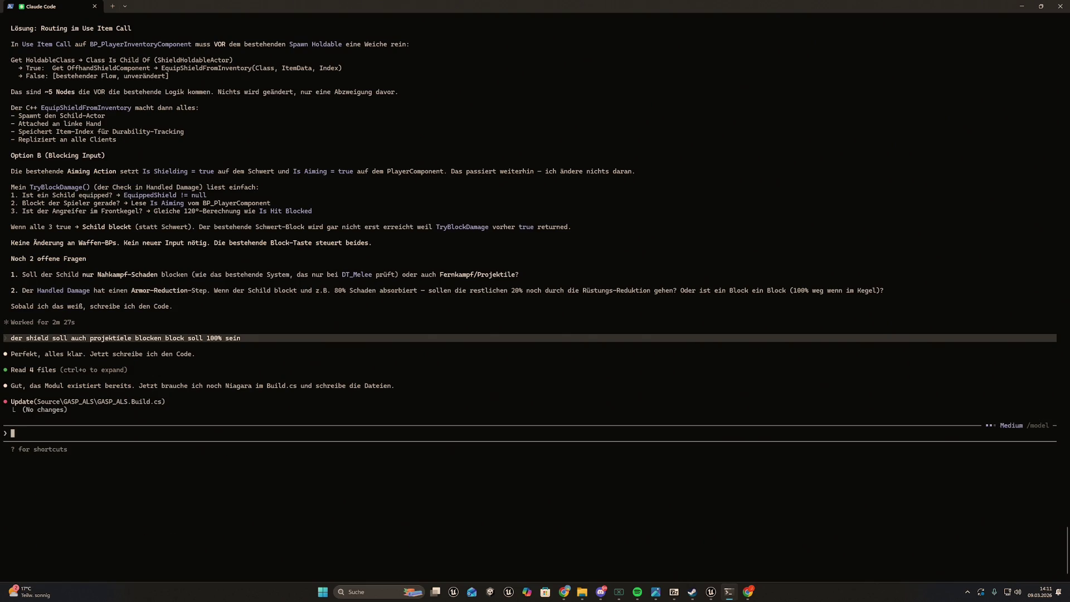
Step: Send a German follow-up asking why it edits GASP and to Google-check everything, as UE5.7 is new
text(fi)
key(BackSpace)
key(BackSpace)
key(BackSpace)
text(fu)
key(BackSpace)
text(gu)
key(BackSpace)
key(BackSpace)
key(BackSpace)
text(du wills)
text(t in fasp )
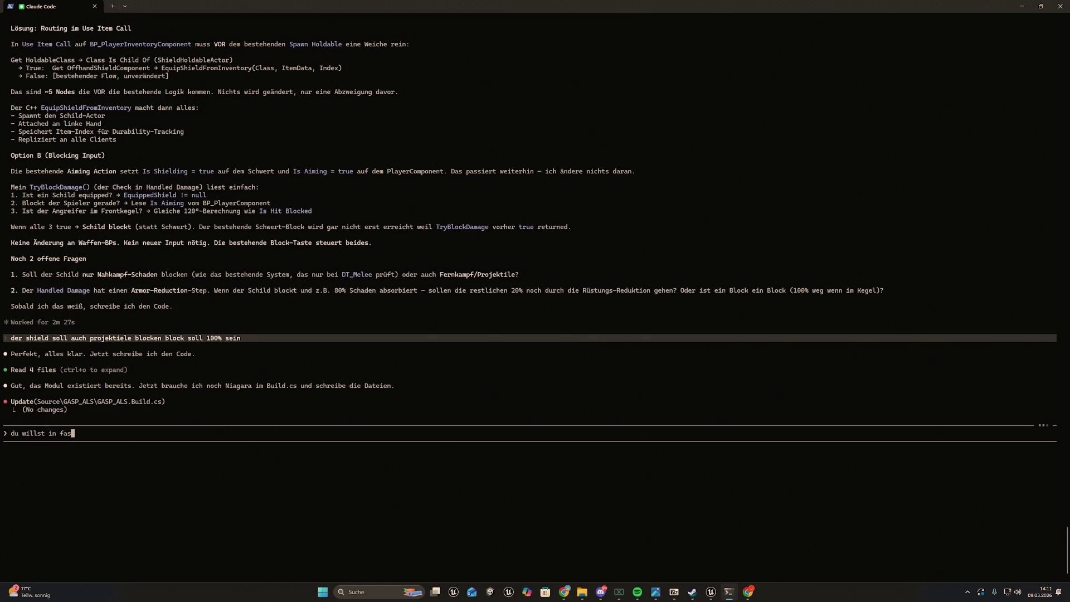
text(?)
key(BackSpace)
key(BackSpace)
key(BackSpace)
text(GAs)
text(p WIeso )
text(? bist)
key(BackSpace)
key(BackSpace)
key(BackSpace)
text(wenn du da)
text( was machst )
text(google erst o)
text(b das richt)
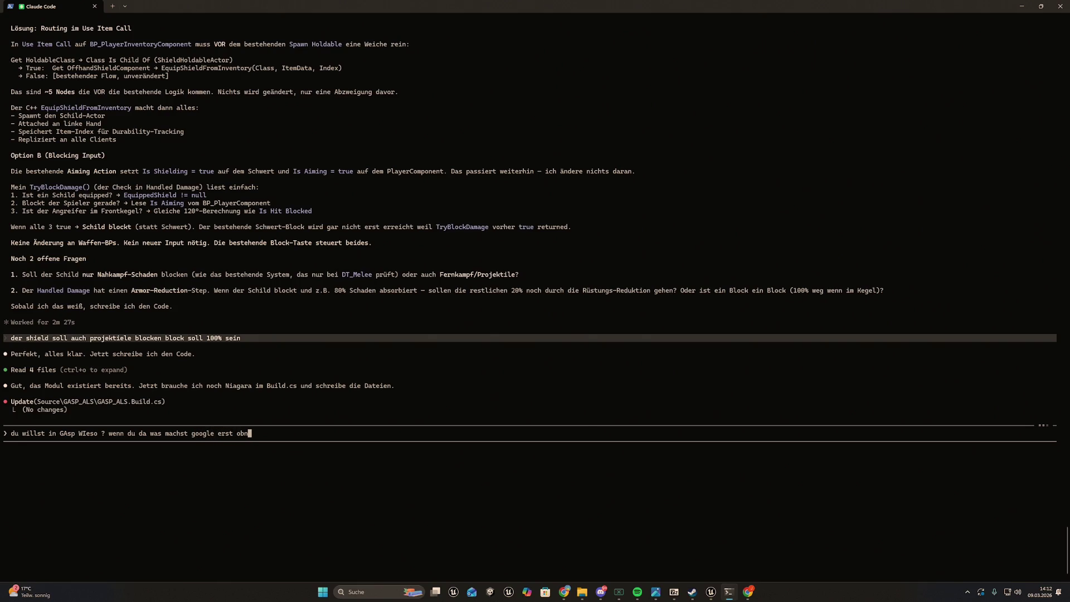
text(ig ist was ud)
key(BackSpace)
key(BackSpace)
text(du da was machst google erst ob das ric)
text(htig ist was du machst und )
text(google vll)
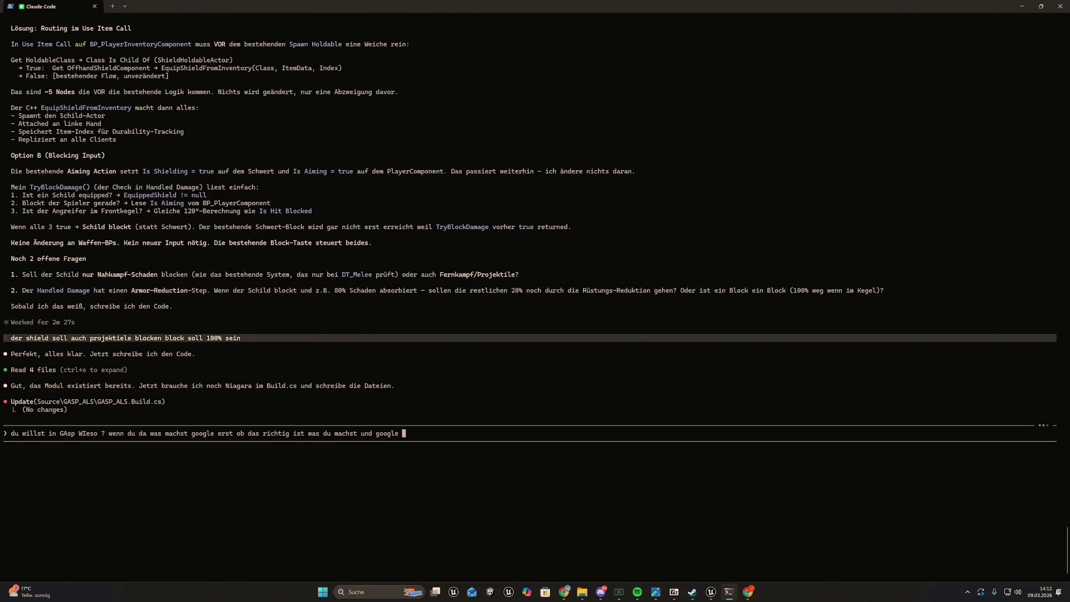
text(t sowieso m)
text(al einmal alle)
text(s nach z)
text(um doo)
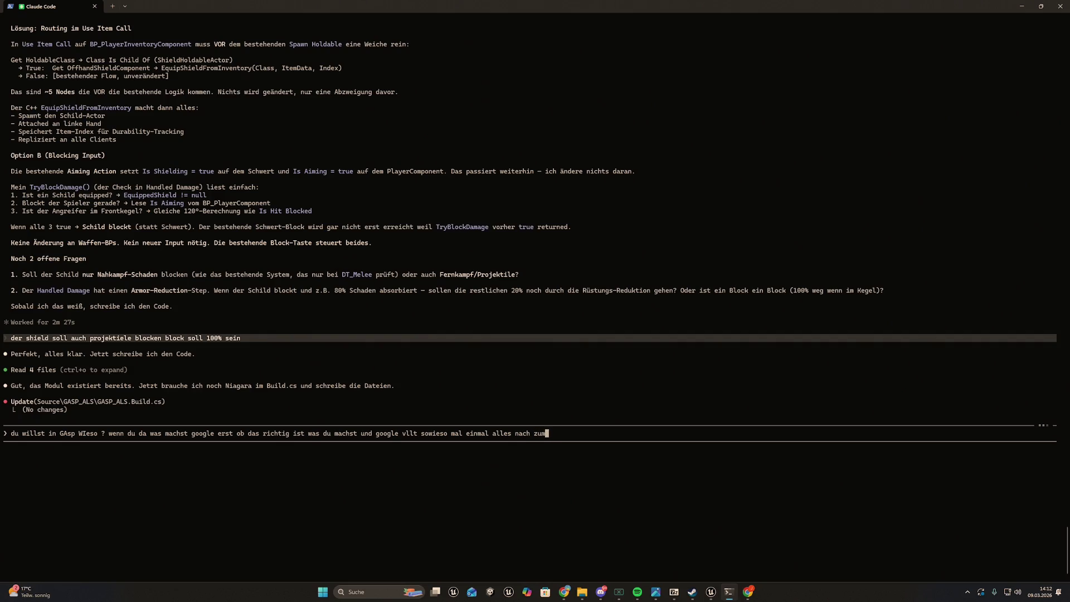
key(BackSpace)
key(BackSpace)
key(BackSpace)
text(pplelc)
text(ck )
text(wir sind ja)
text( ue5.)
text(7 das ist rea)
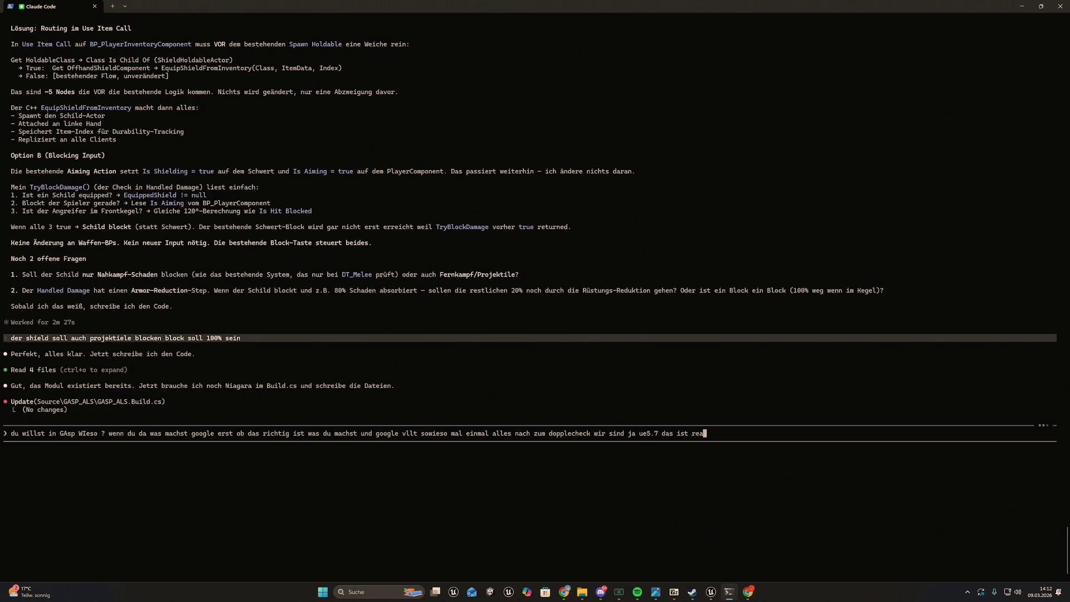
key(BackSpace)
text(lativ )
text(frisch)
key(Return)
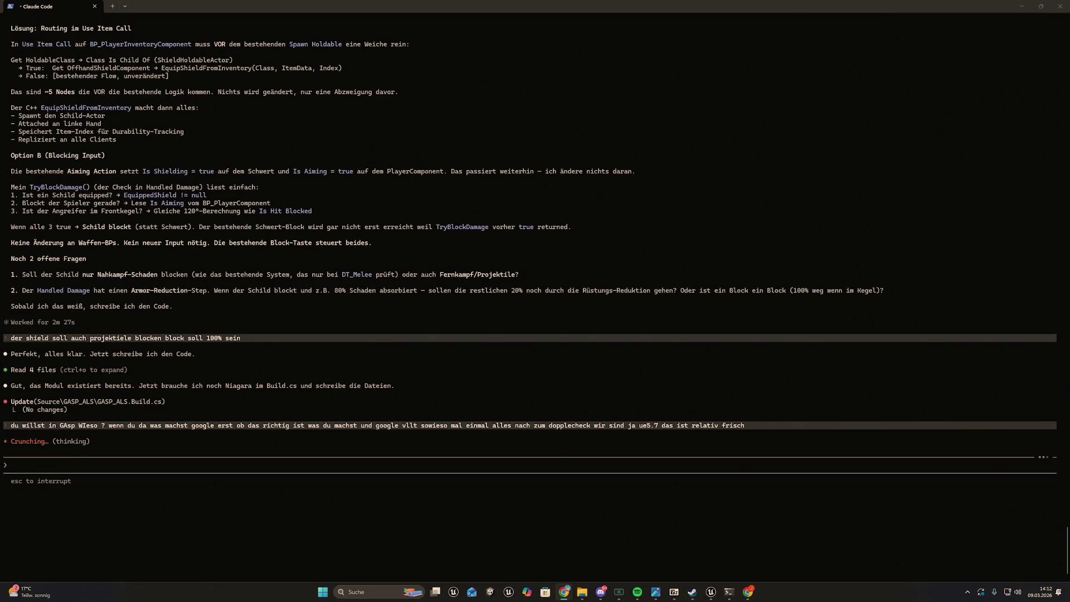
Step: Bring Twitch back full-screen and paste the copied recruiting message into the chat box
mouse_move(1069, 222)
mouse_down()
mouse_move(774, 59)
mouse_move(797, 3)
mouse_up()
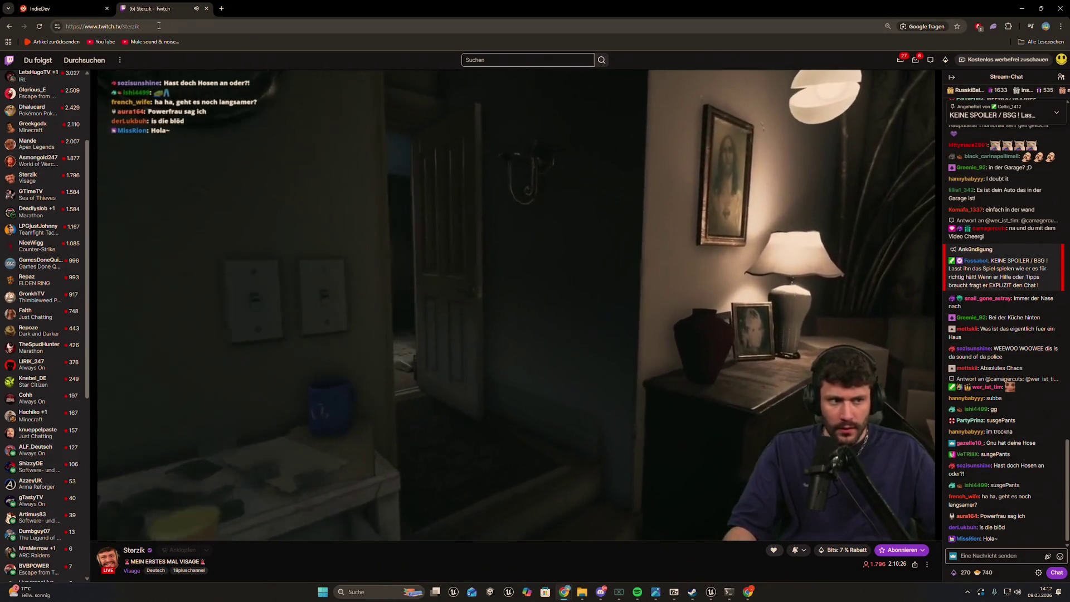
double_click(130, 26)
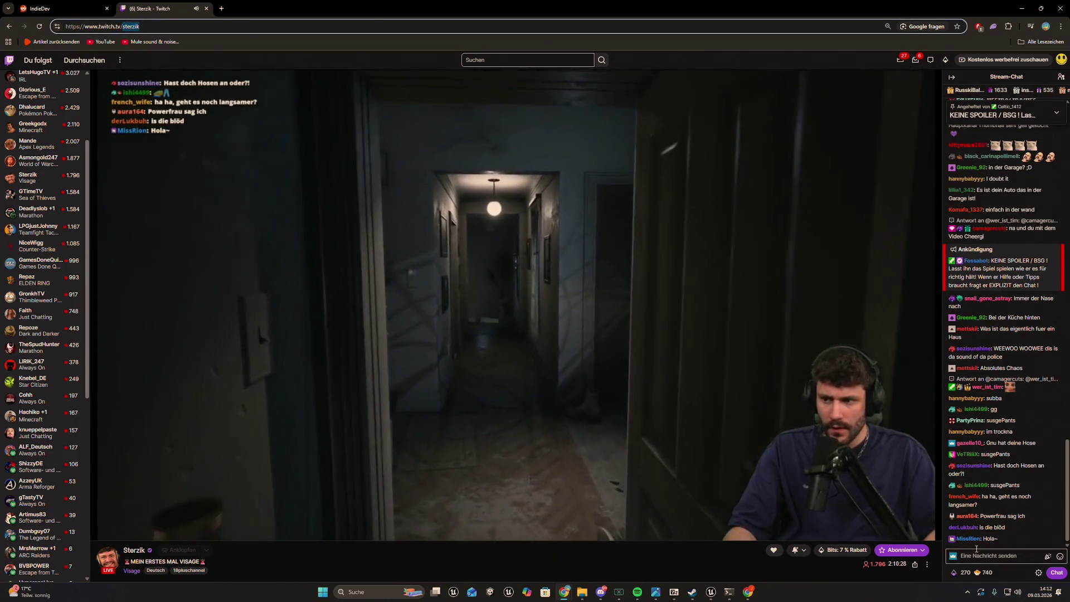
click(977, 548)
key(ctrl+v)
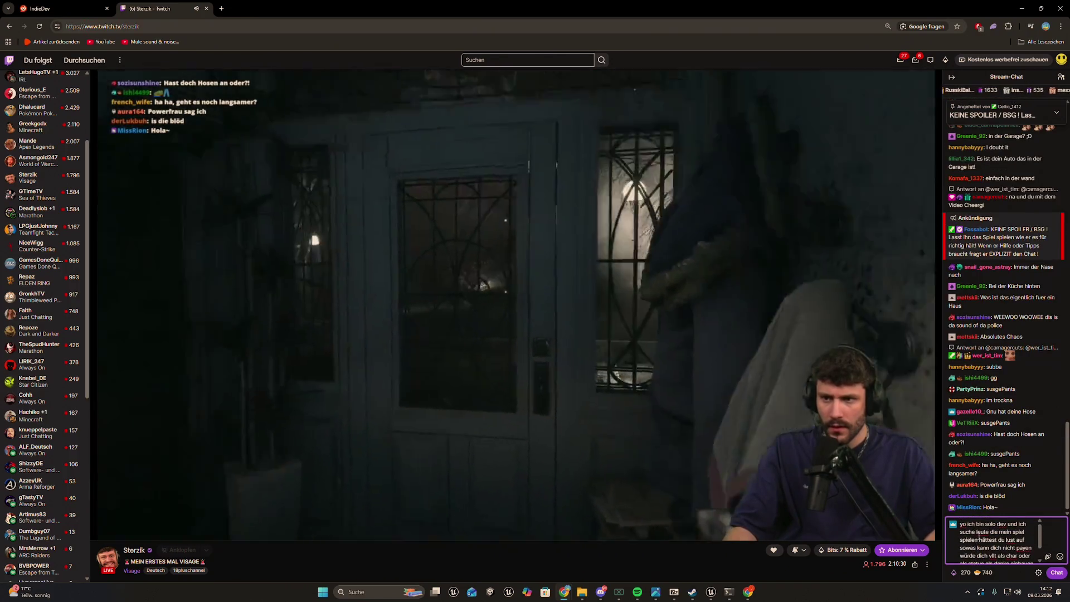
Step: Prefix the chat draft with an @-mention of the streamer
key(ctrl+Home)
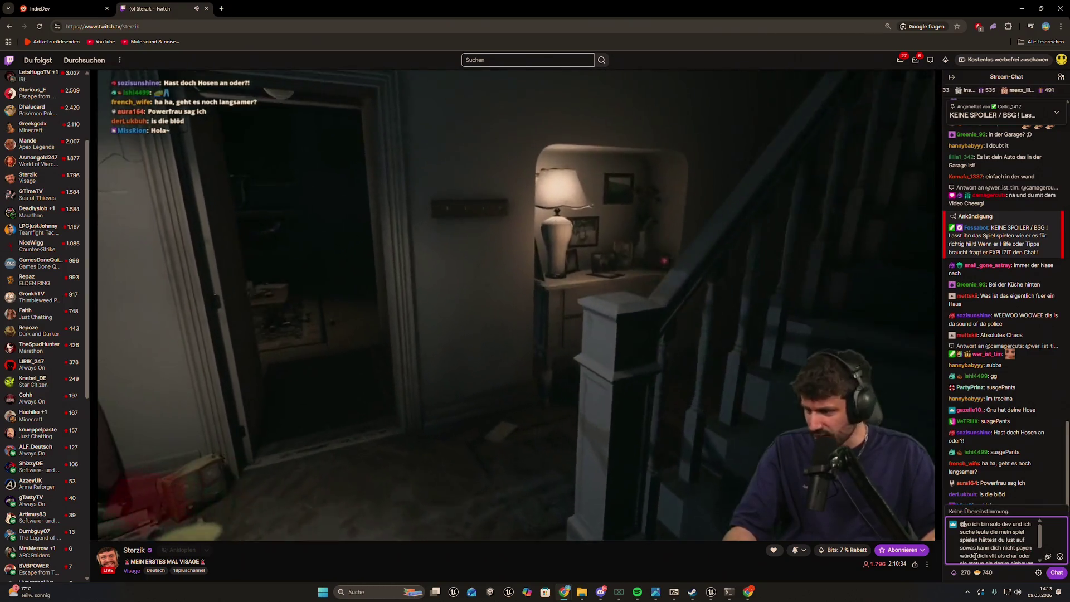
text(@sf)
key(BackSpace)
text(ter)
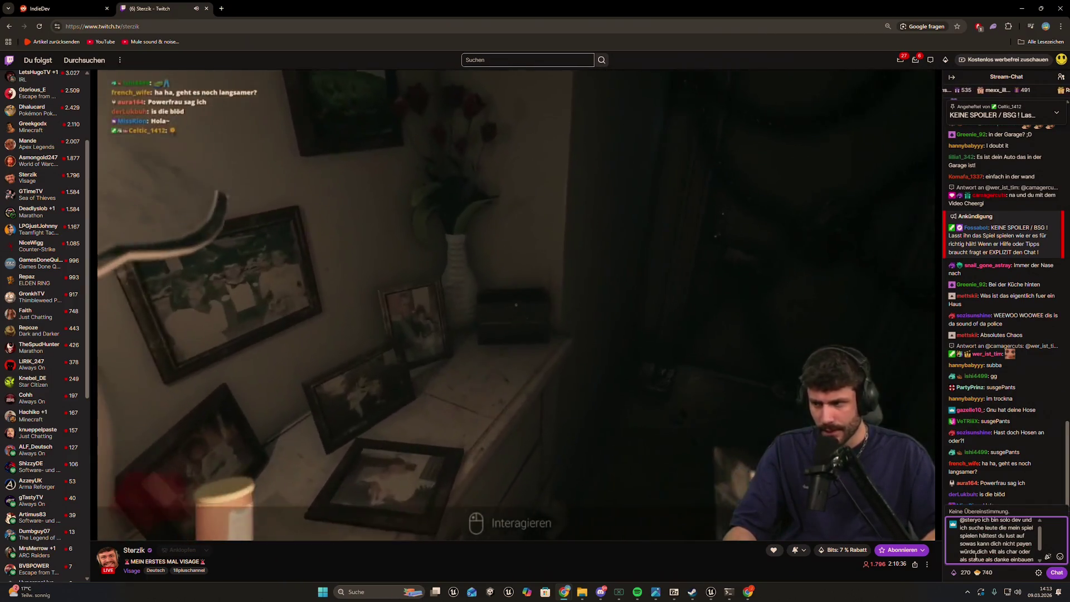
text(zik)
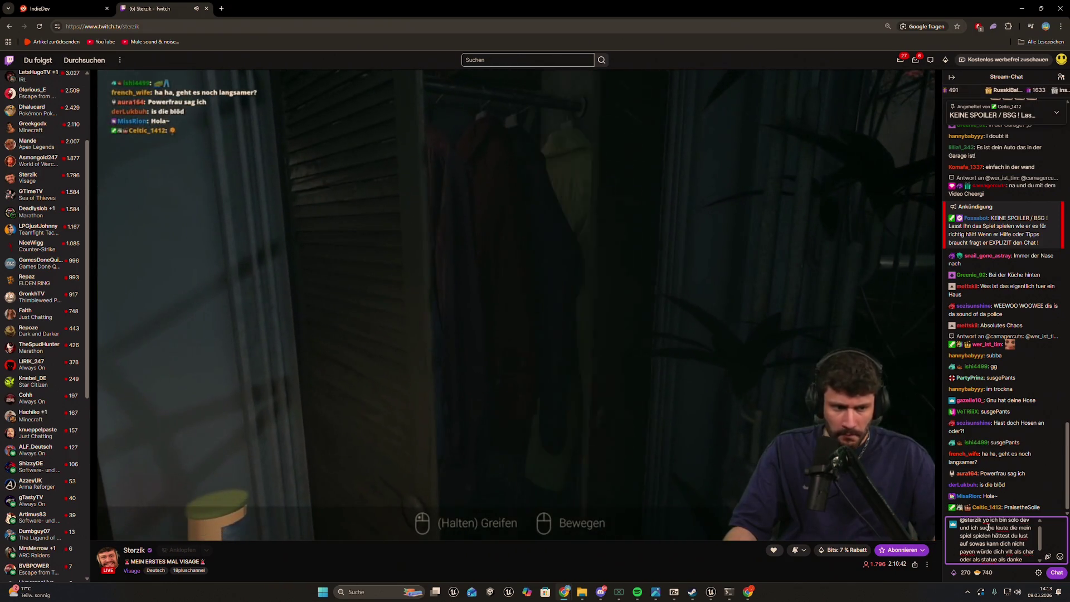
Step: Append a follow-up line about it being my first game, then delete it back to 'gefällt'
key(ctrl+End)
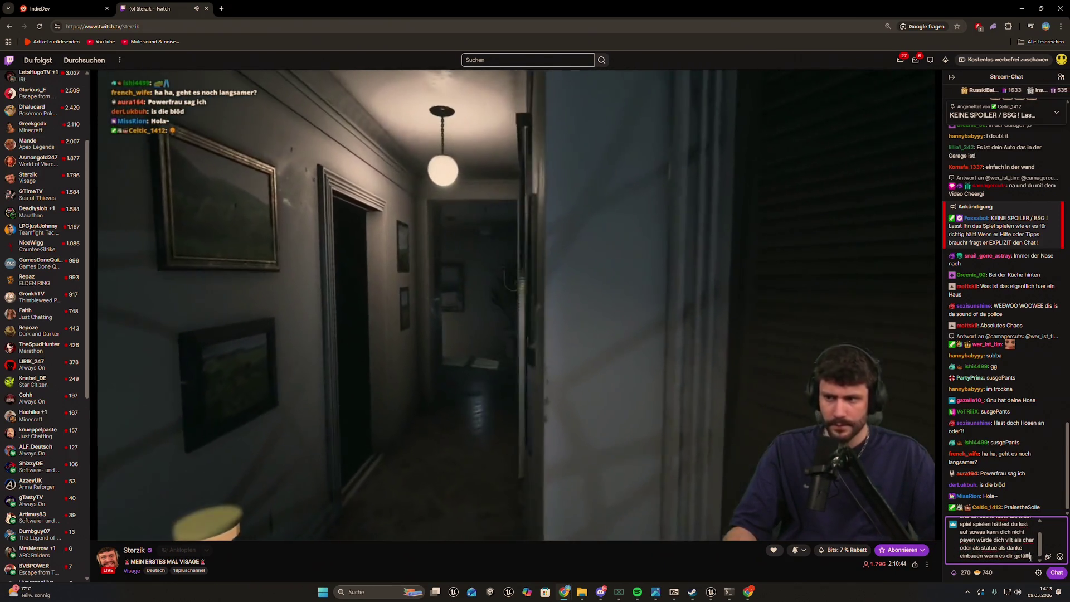
text(kp d)
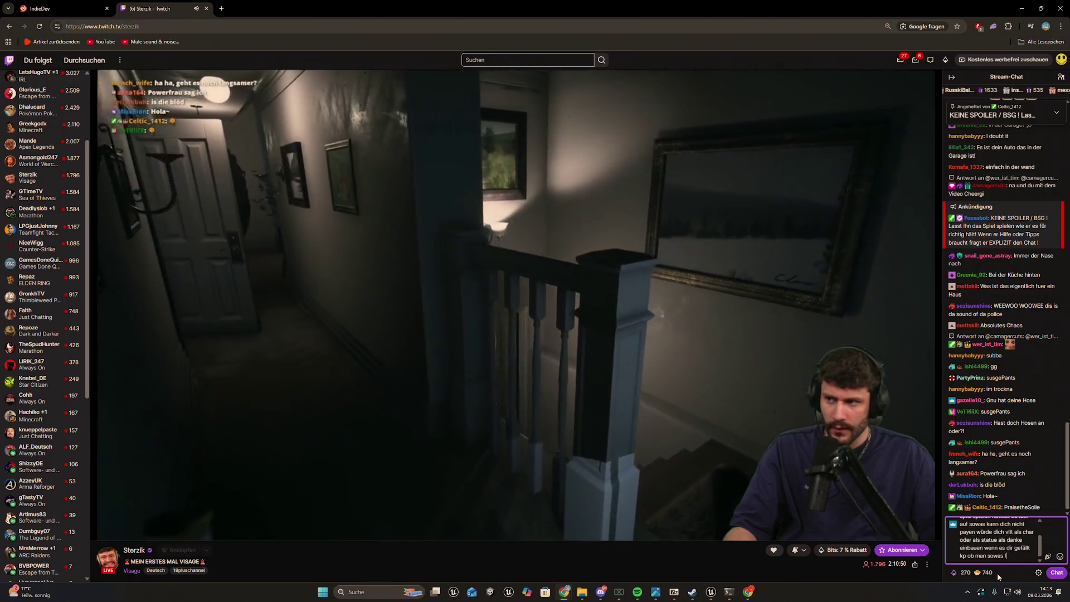
text(berl)
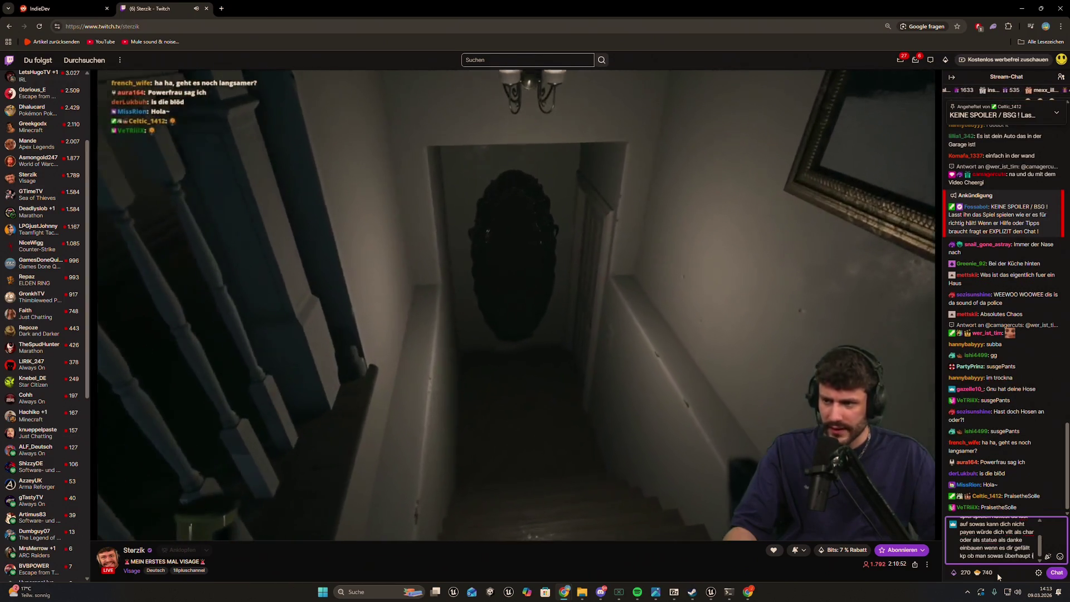
text(t in cg)
key(BackSpace)
text(hats frag)
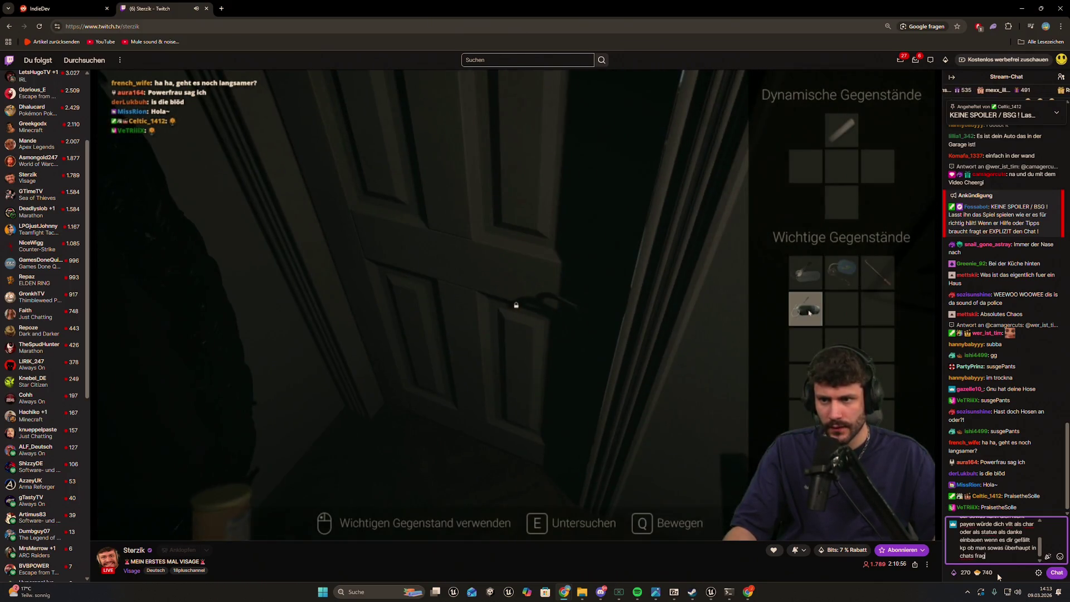
text(t is)
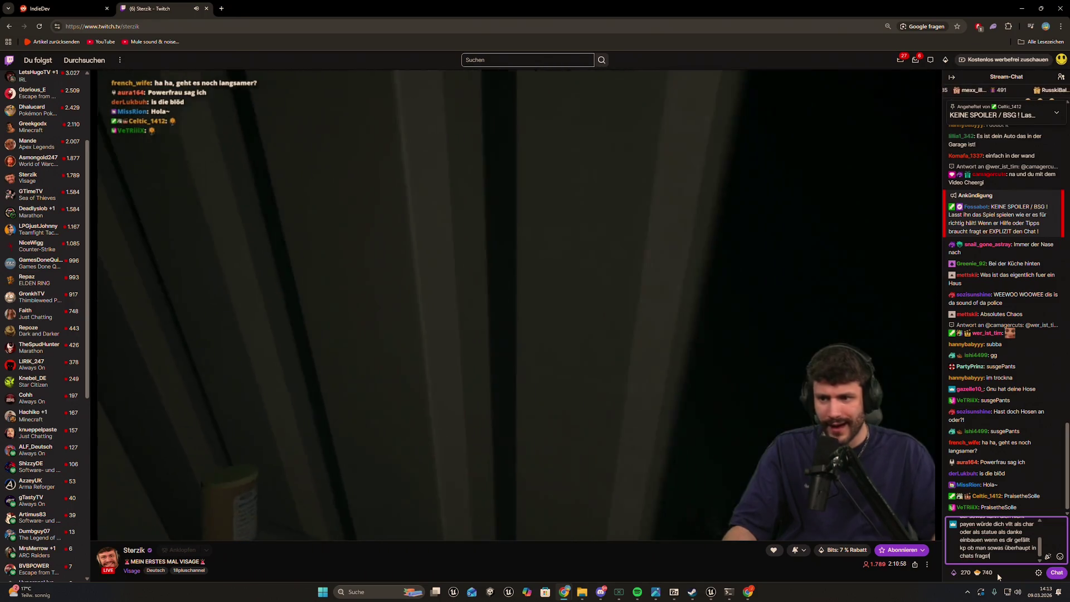
text(t das c)
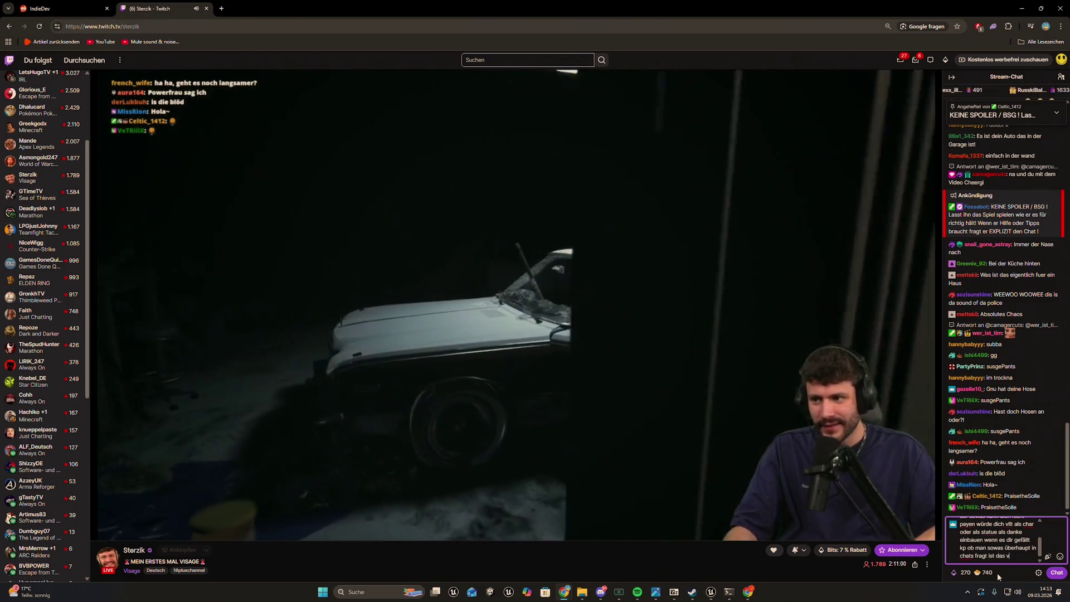
text(ringe)
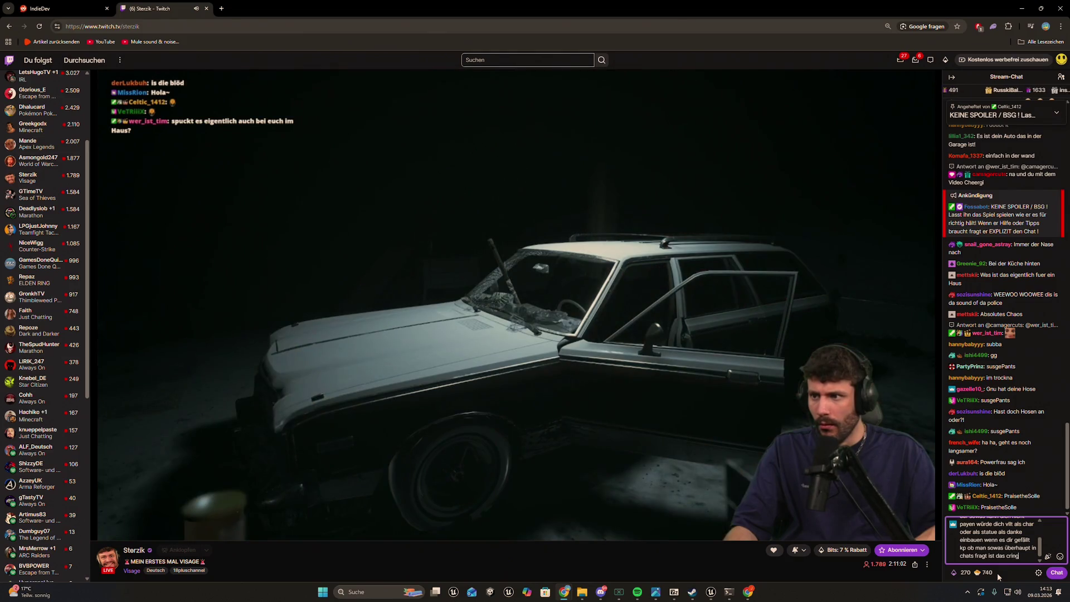
text( ist mein erstes)
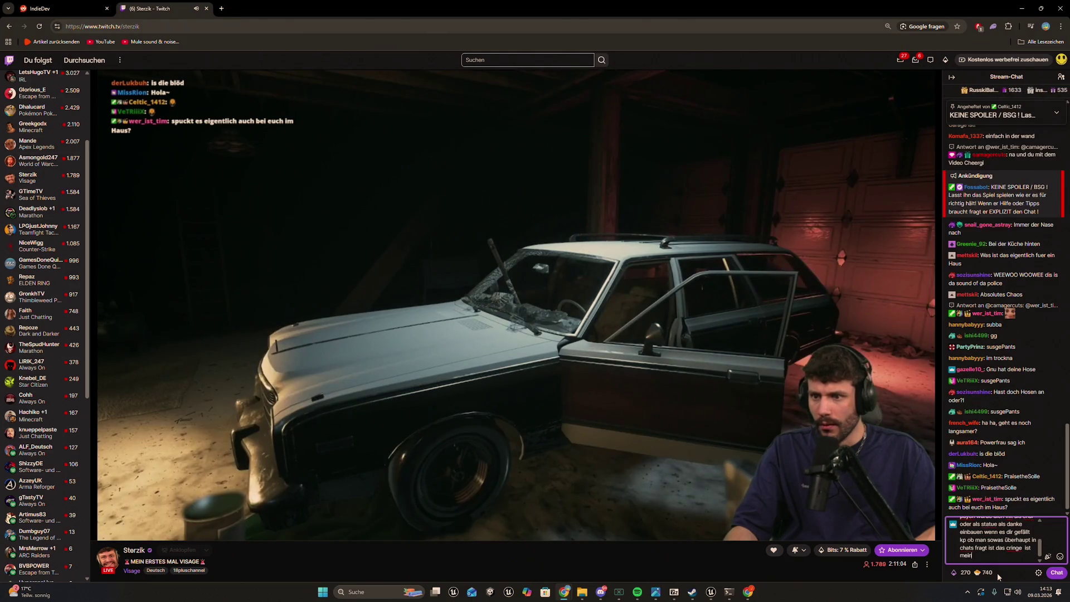
text( game u)
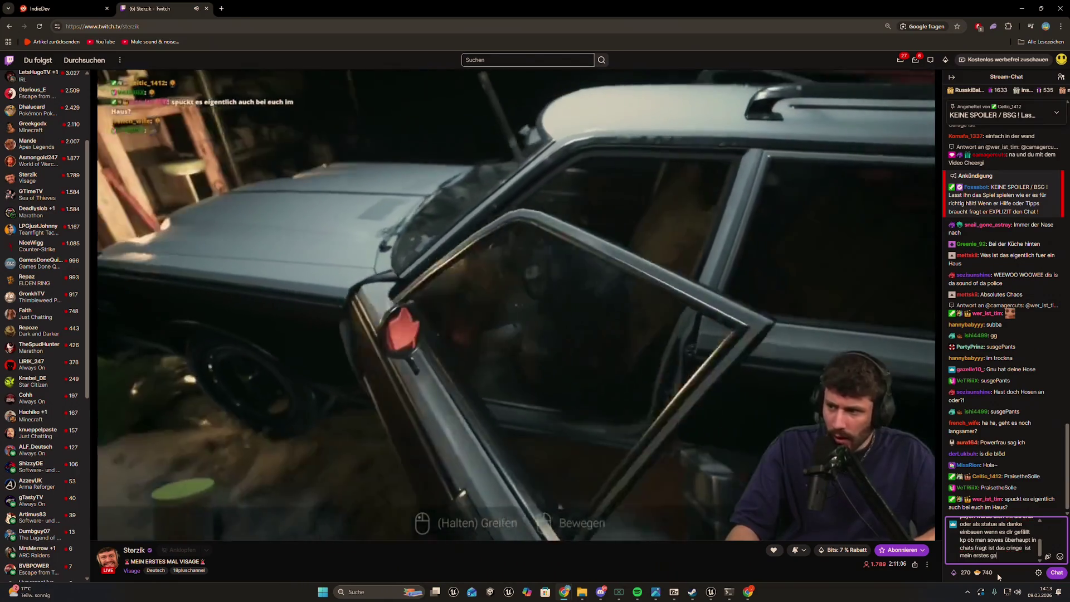
key(BackSpace)
key(BackSpace)
key(BackSpace)
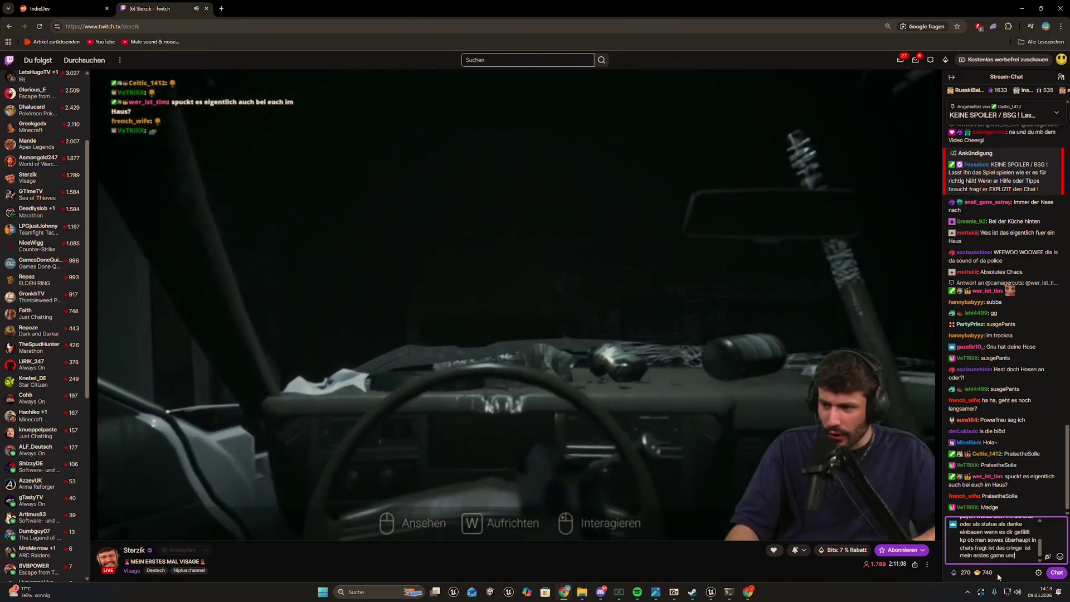
key(BackSpace)
key(BackSpace)
key(BackSpace)
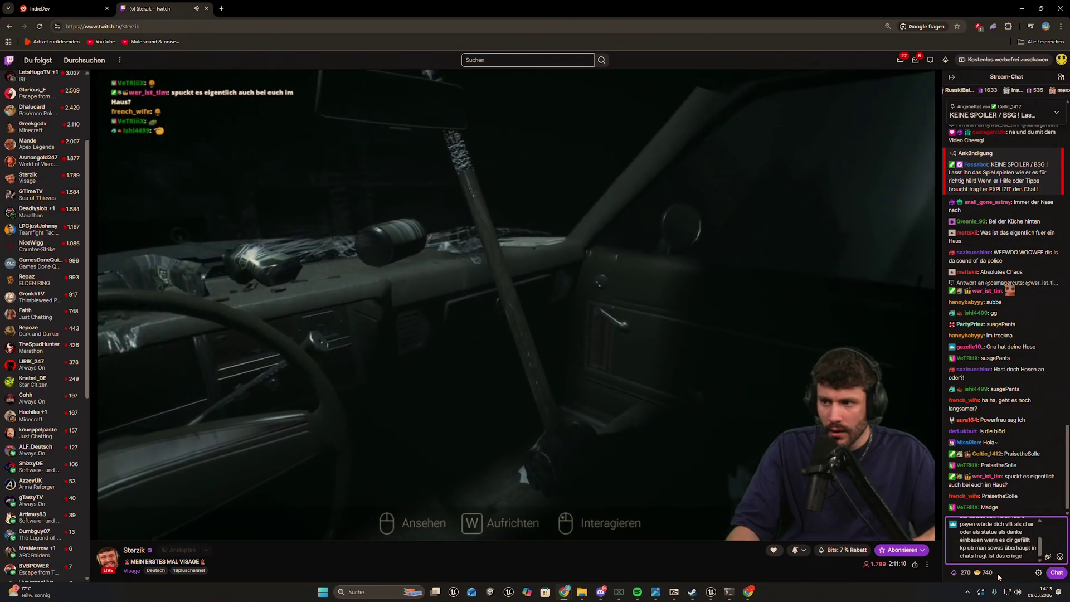
key(BackSpace)
key(BackSpace)
key(BackSpace)
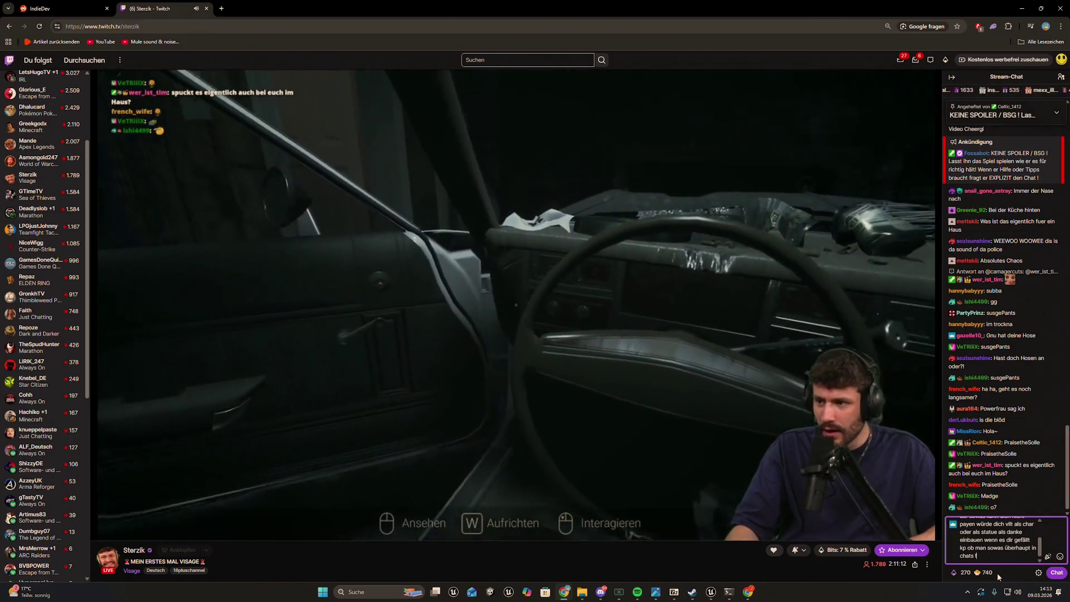
key(BackSpace)
key(BackSpace)
key(BackSpace)
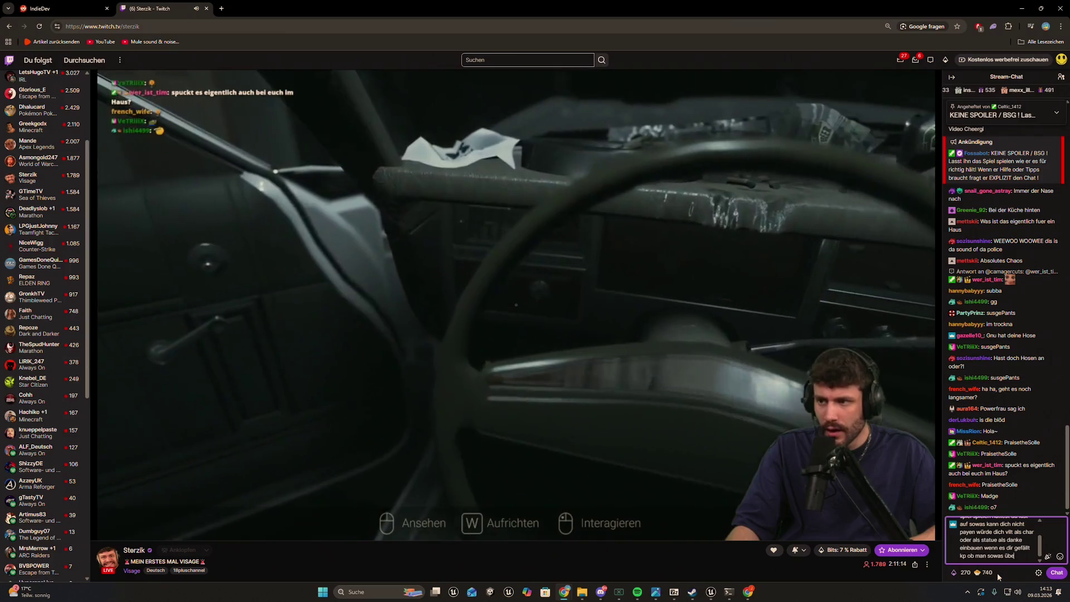
key(BackSpace)
key(BackSpace)
key(BackSpace)
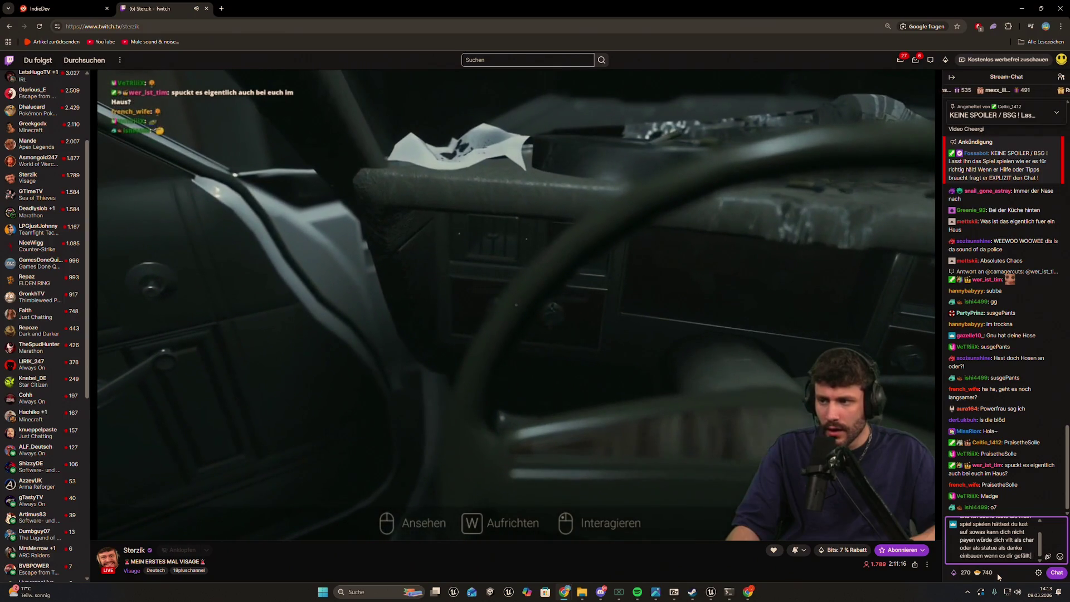
scroll(978, 542, up, 2)
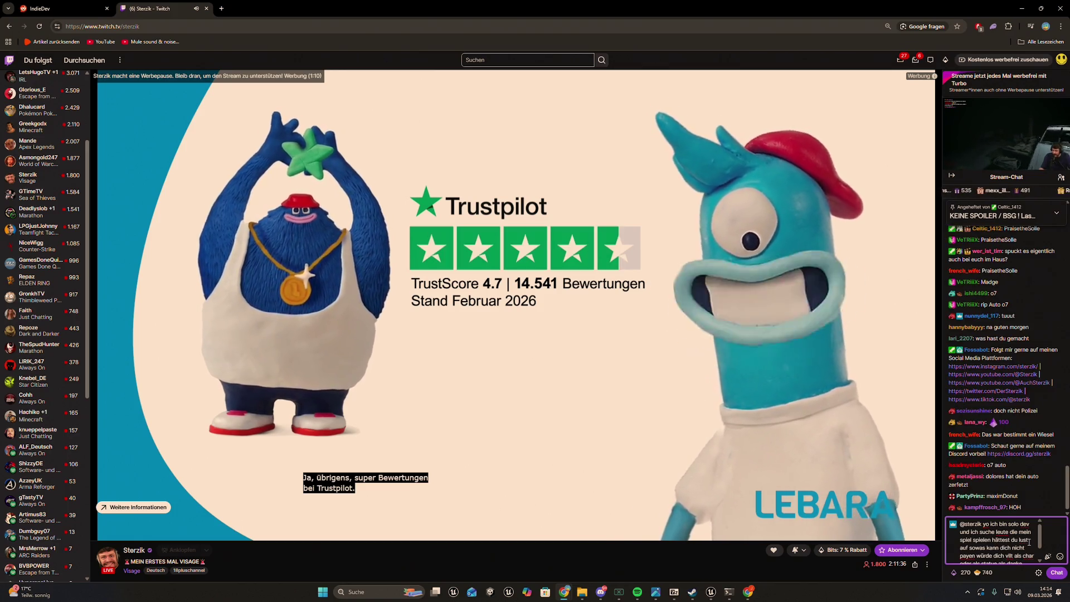
Step: Close the Twitch stream tab so the r/IndieDev tab shows
scroll(1003, 541, down, 1)
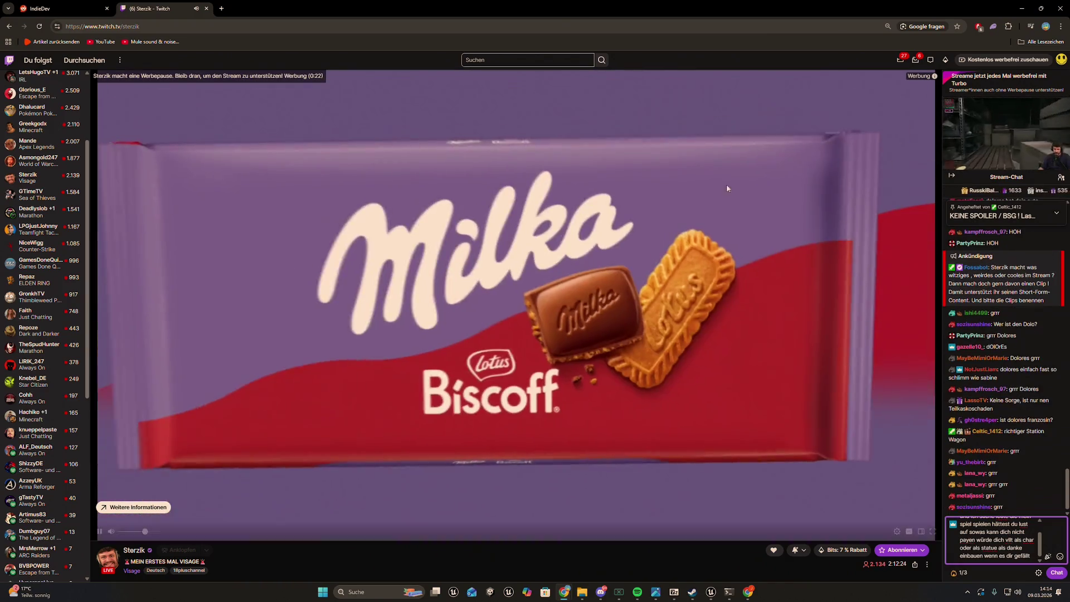
click(206, 8)
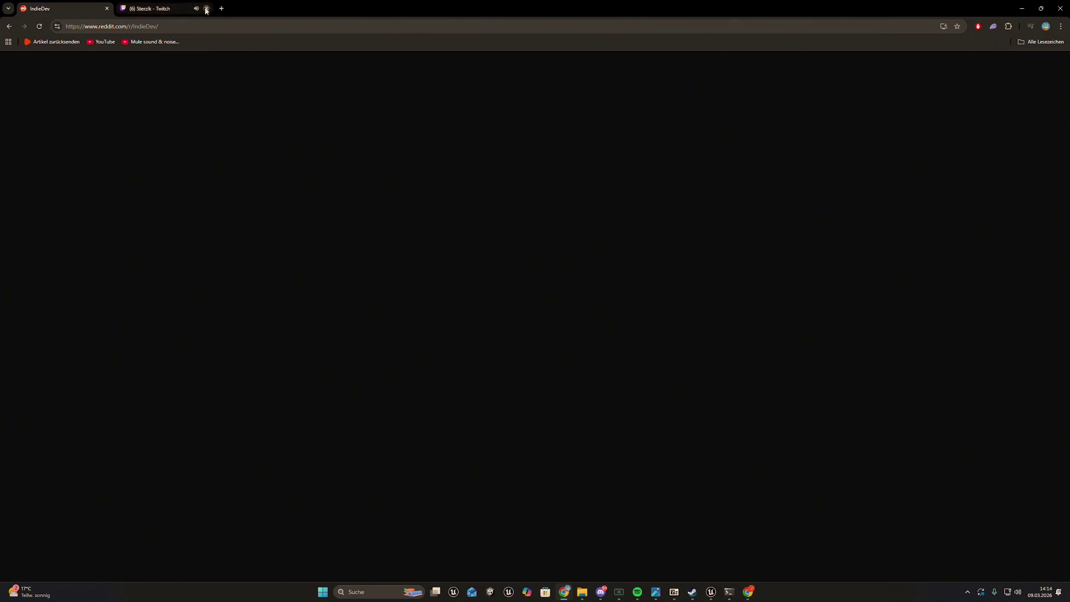
Step: Review the proposed ShieldHoldableActor.h in the terminal and approve it, allowing all edits this session
mouse_move(273, 8)
mouse_down()
mouse_move(468, 234)
mouse_move(518, 237)
mouse_up()
click(456, 204)
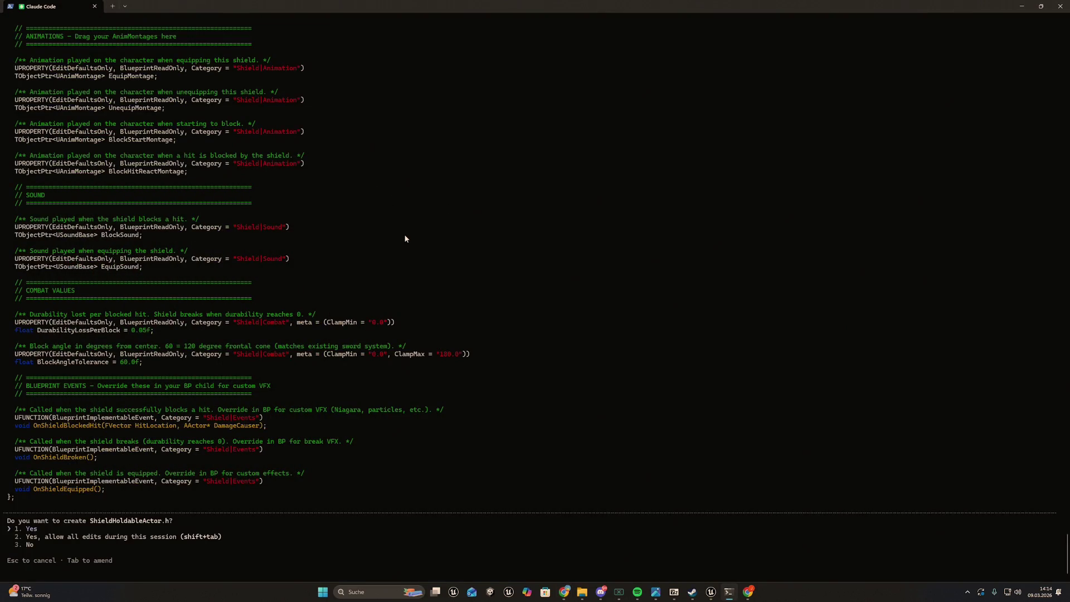
scroll(223, 223, up, 15)
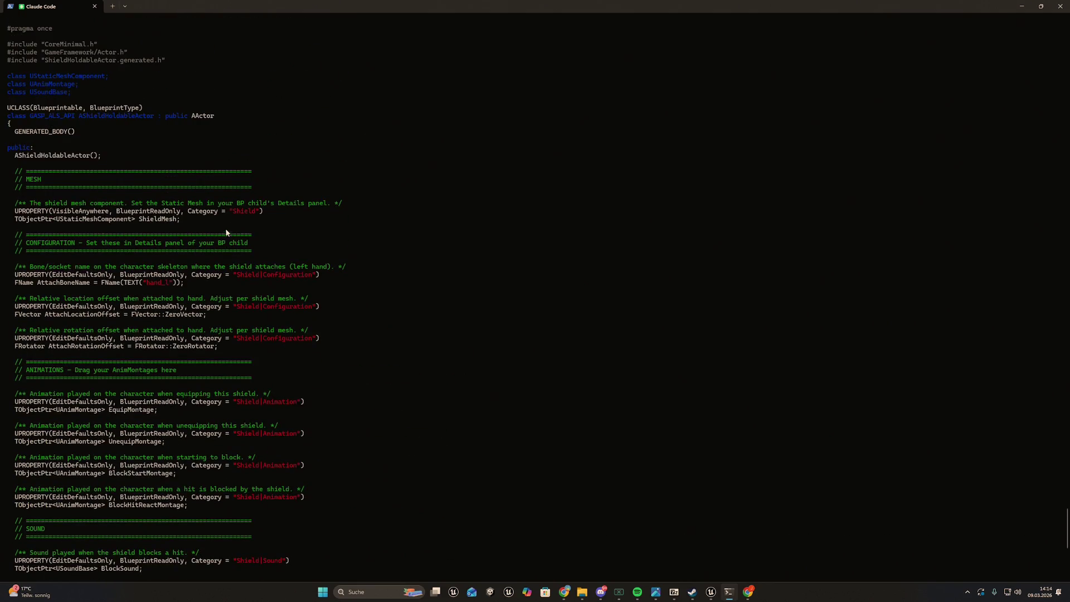
scroll(196, 232, up, 1)
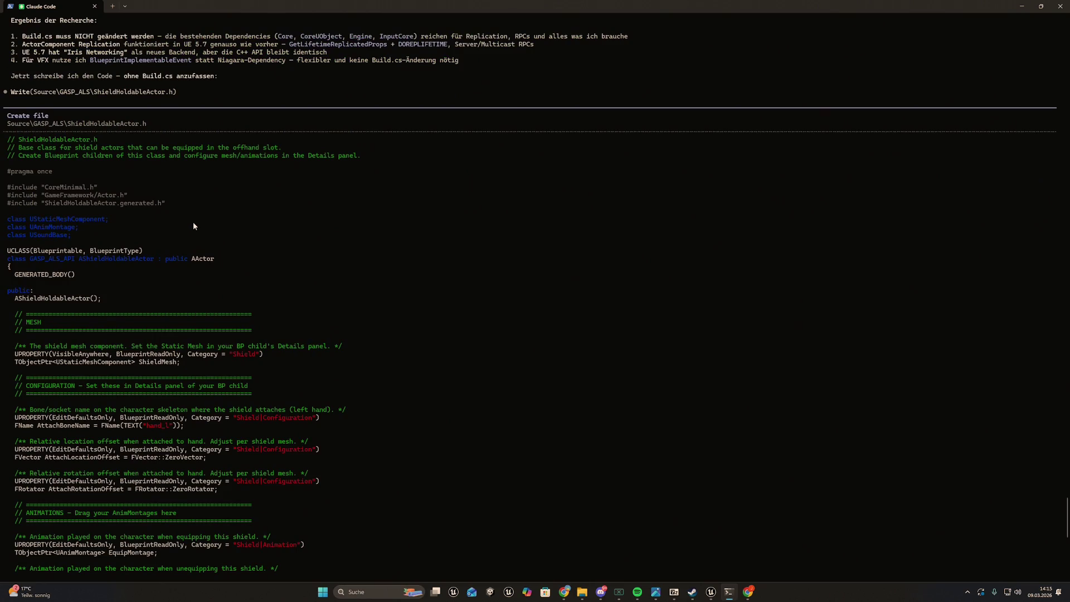
scroll(192, 222, up, 3)
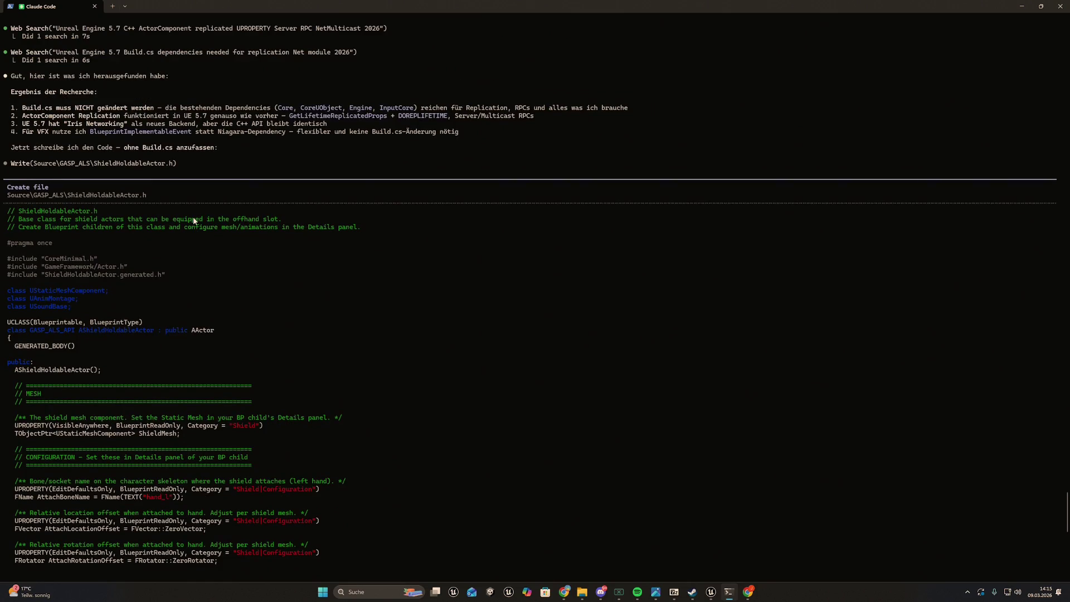
scroll(193, 219, up, 3)
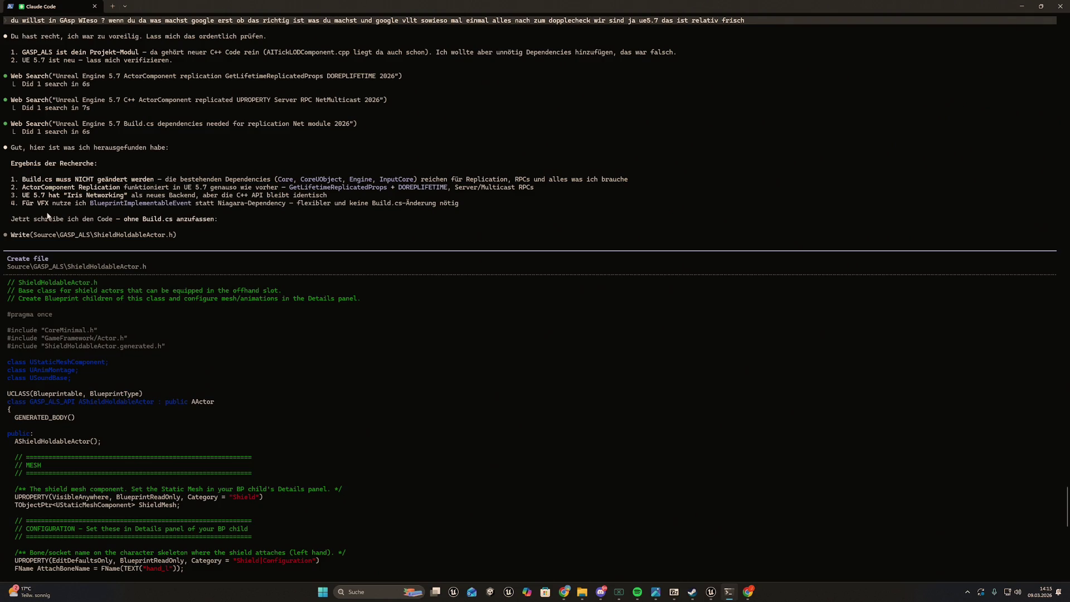
scroll(153, 234, down, 20)
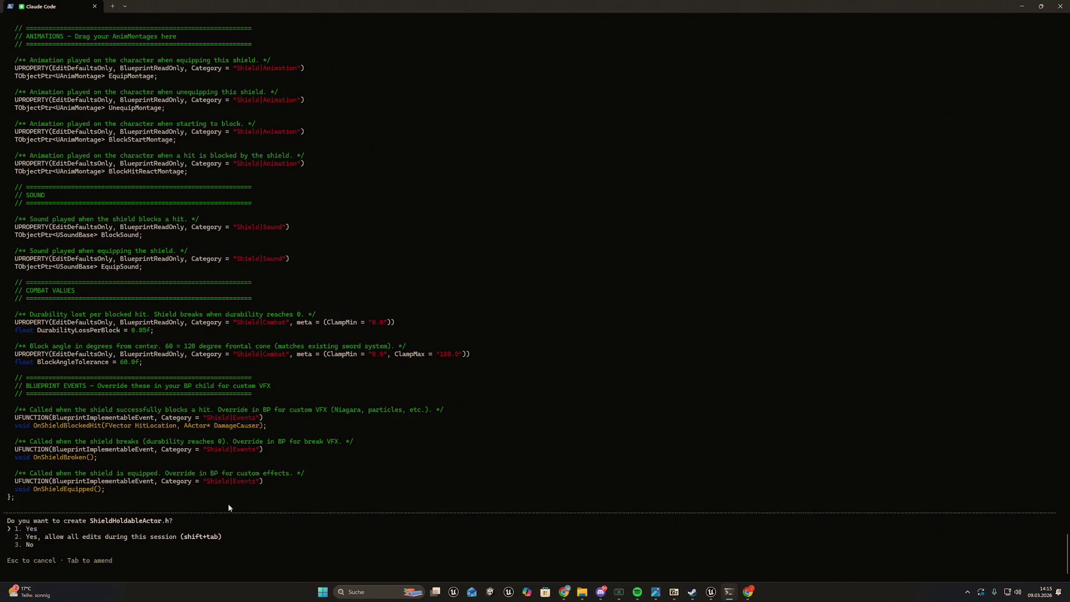
key(Down)
key(Return)
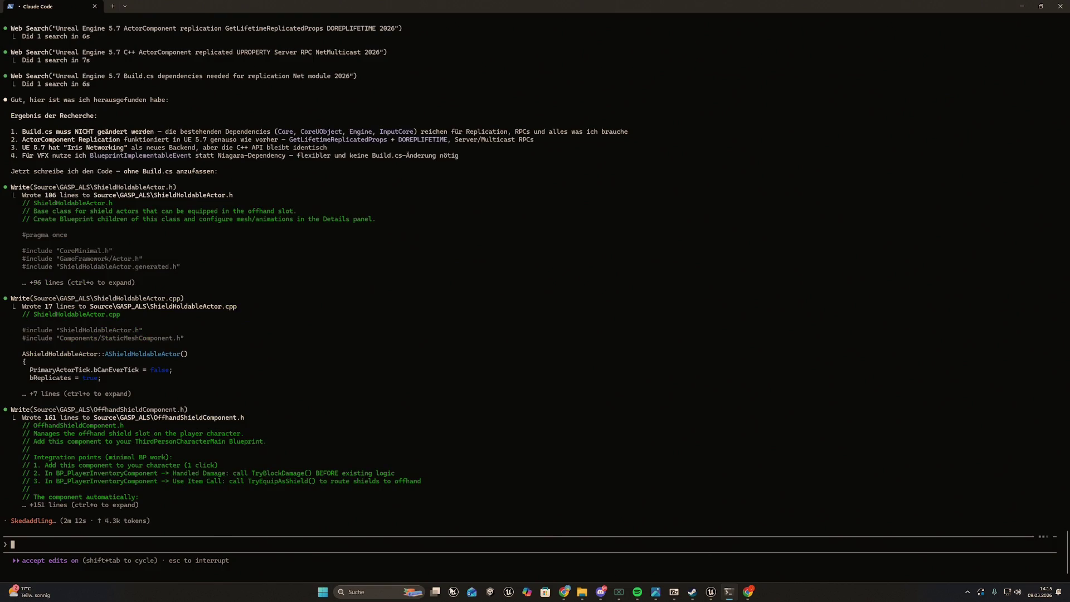
Step: Switch back to the Chrome browser from the taskbar
click(750, 595)
mouse_move(601, 592)
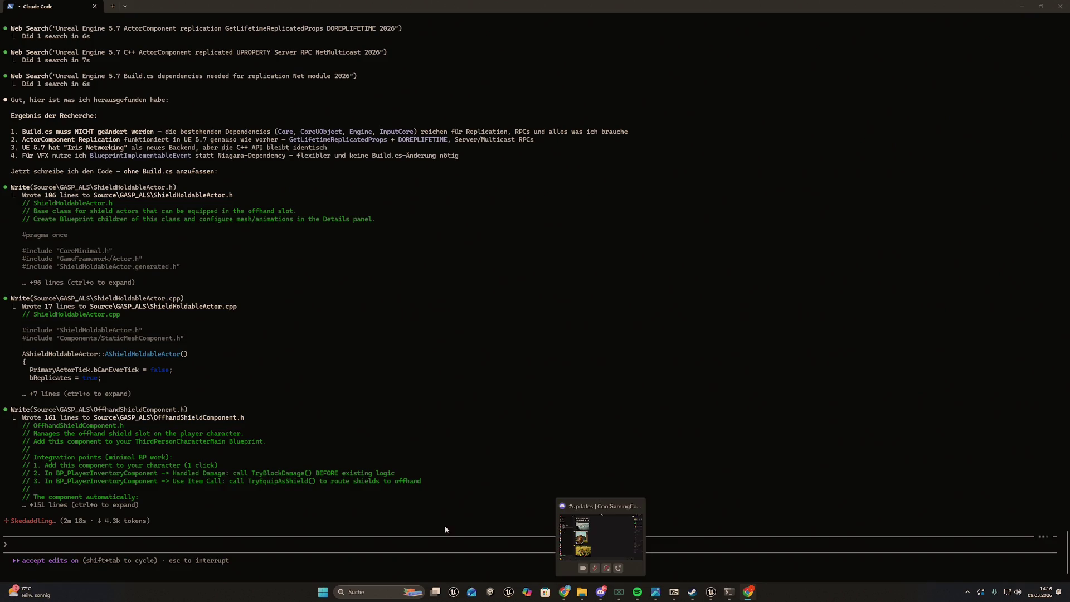
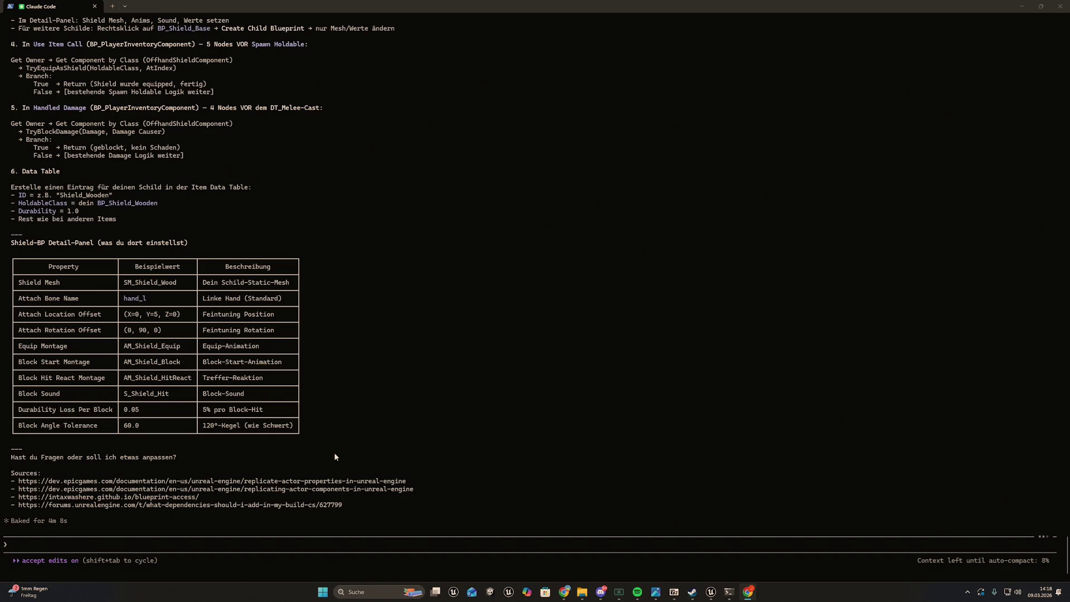
Step: Bring the Steam Travelers store page to the front and maximize it
scroll(213, 362, up, 20)
scroll(206, 398, up, 15)
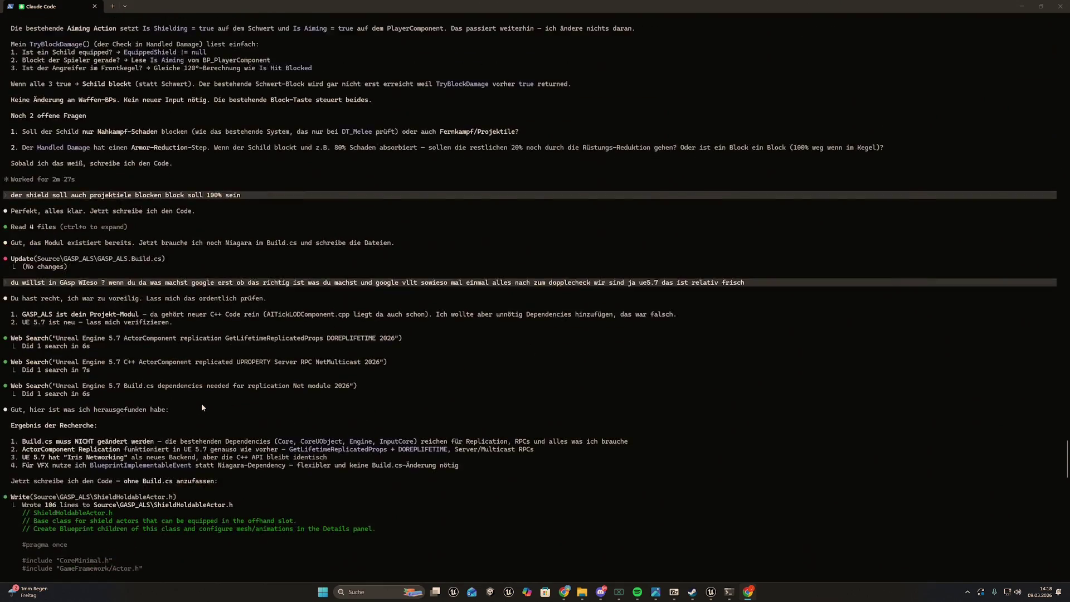
scroll(201, 407, down, 20)
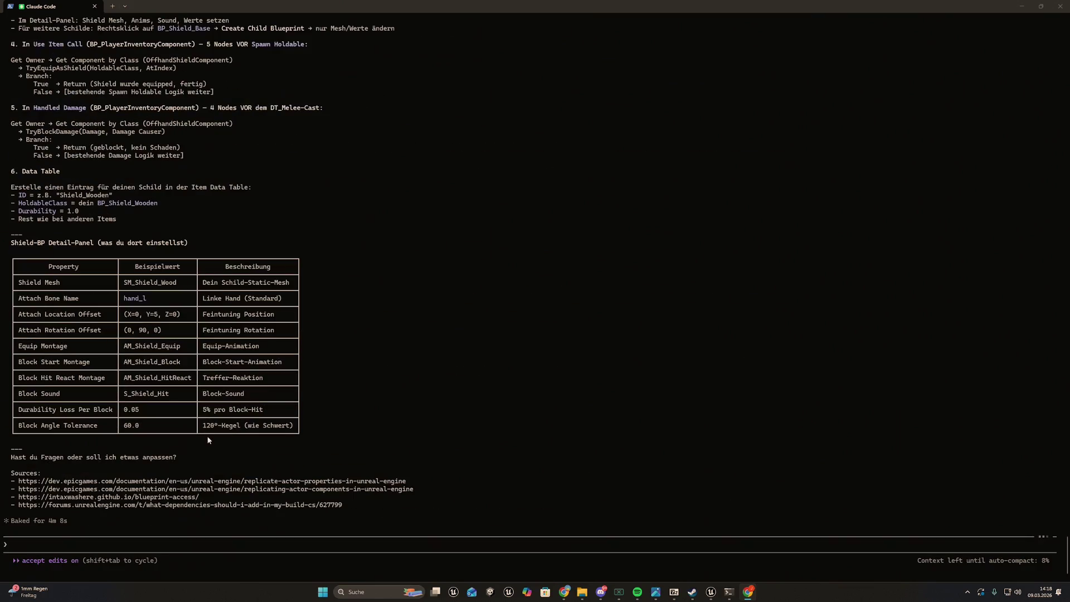
key(super+Down)
mouse_move(393, 339)
mouse_down()
mouse_move(418, 244)
mouse_move(409, 8)
mouse_move(419, 4)
mouse_up()
mouse_move(564, 590)
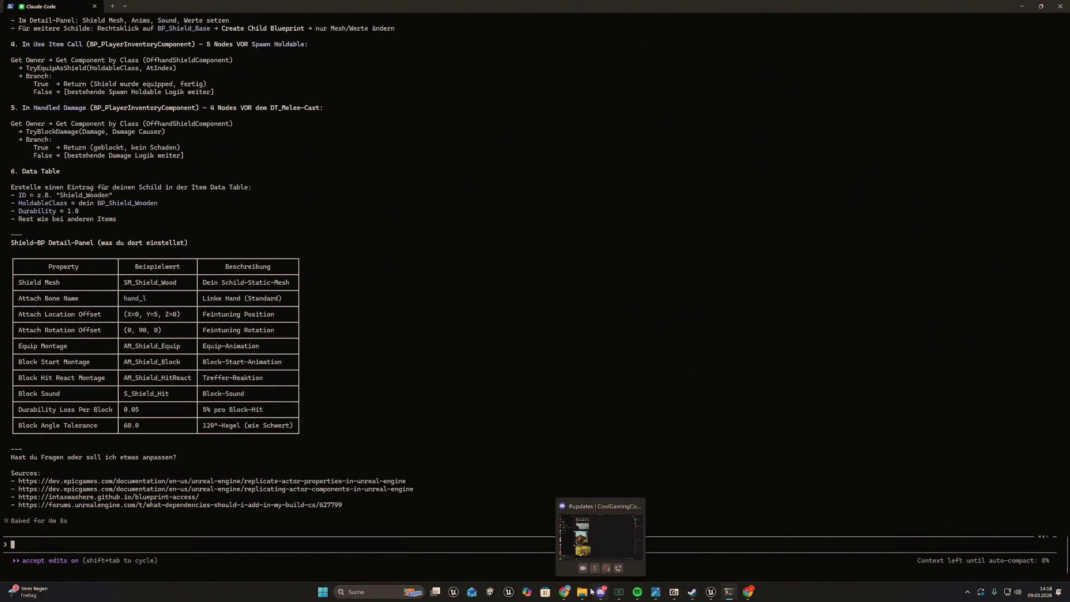
click(692, 592)
drag(578, 351, 505, 5)
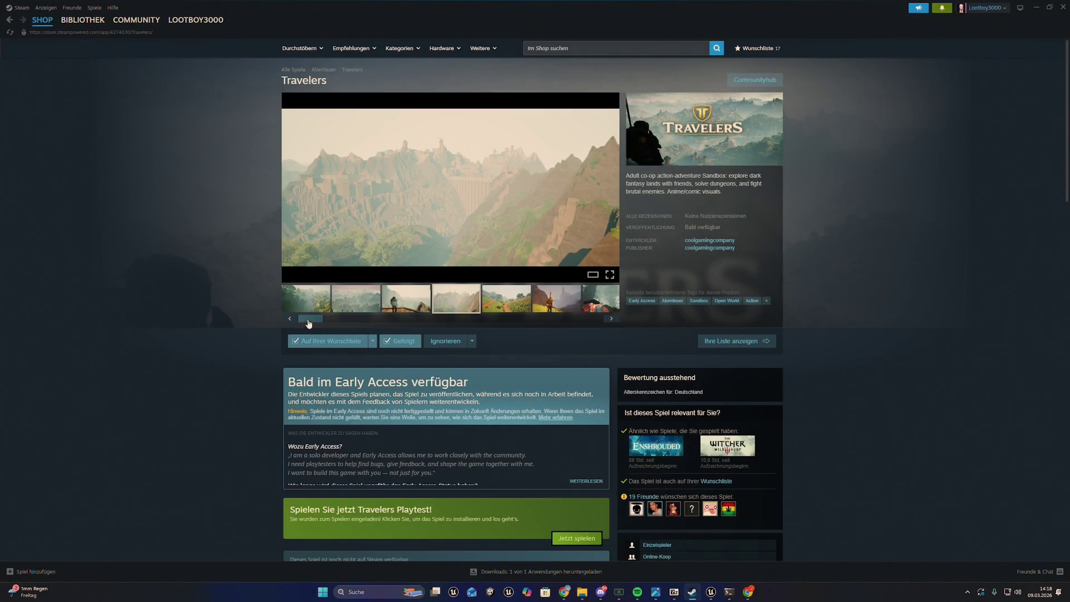
Step: Page through the Travelers screenshot gallery one image at a time
click(307, 303)
click(608, 320)
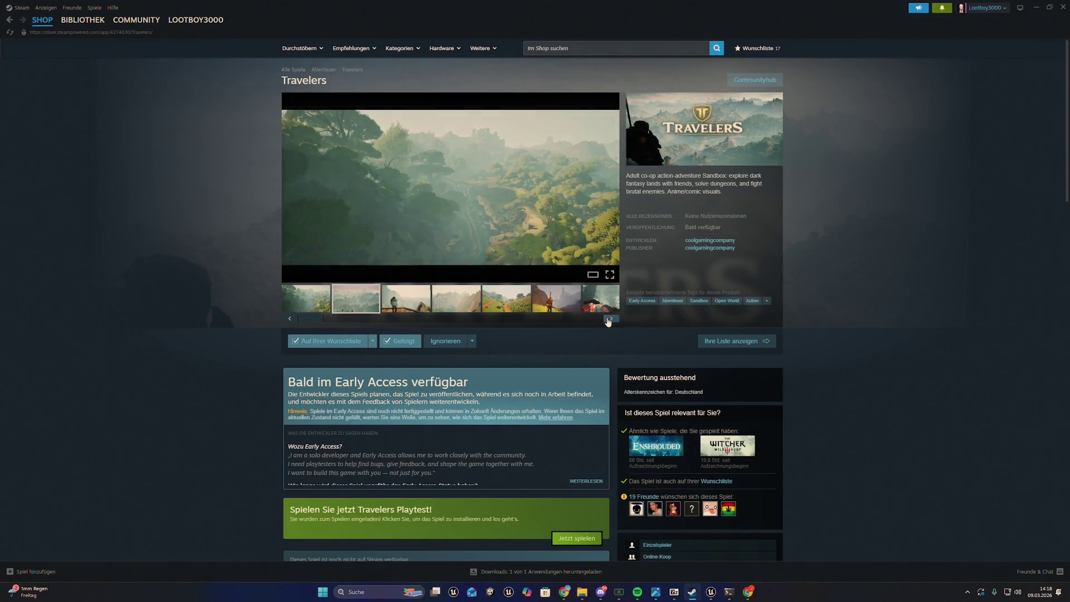
click(607, 320)
click(608, 320)
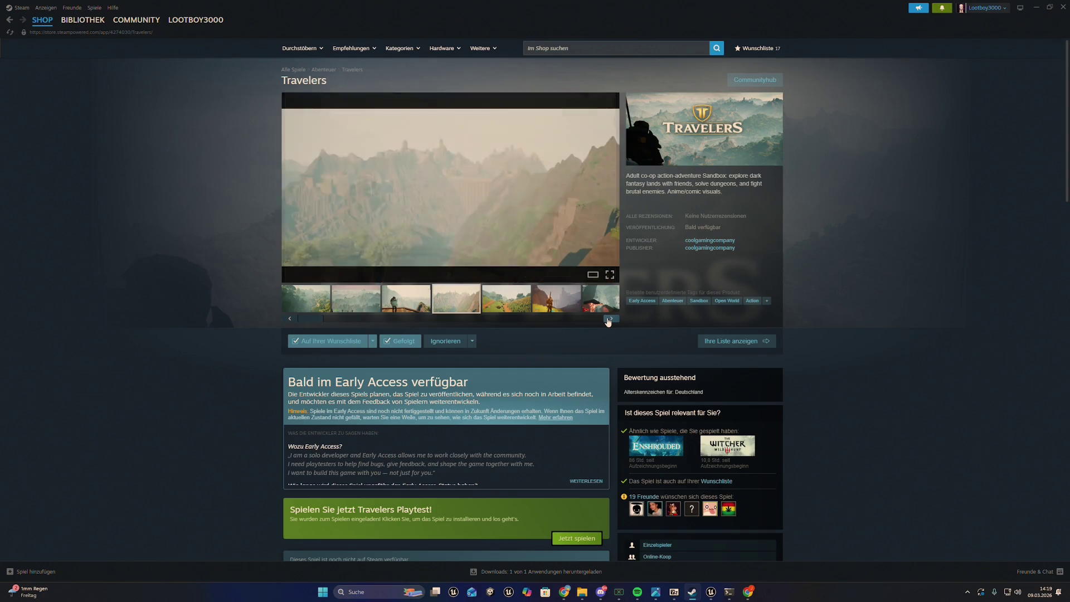
click(608, 320)
click(608, 320)
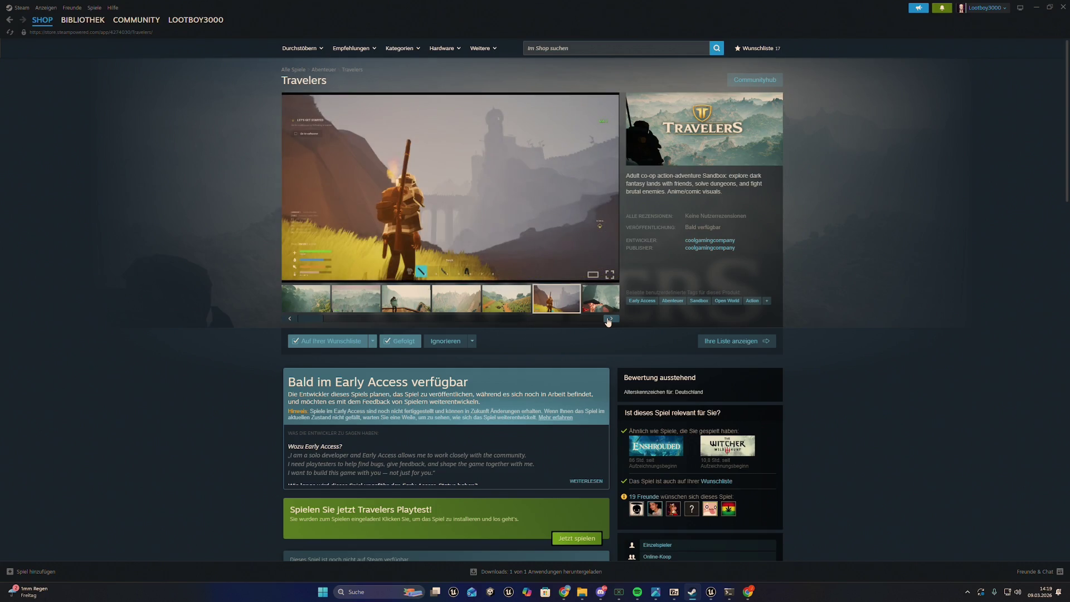
click(607, 319)
click(607, 320)
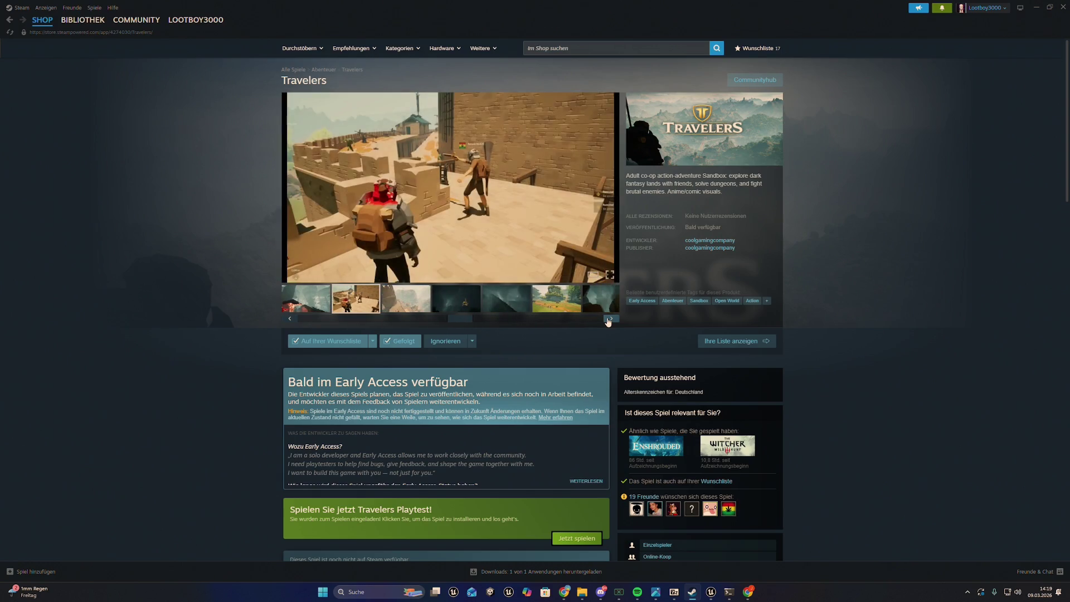
click(607, 320)
click(607, 320)
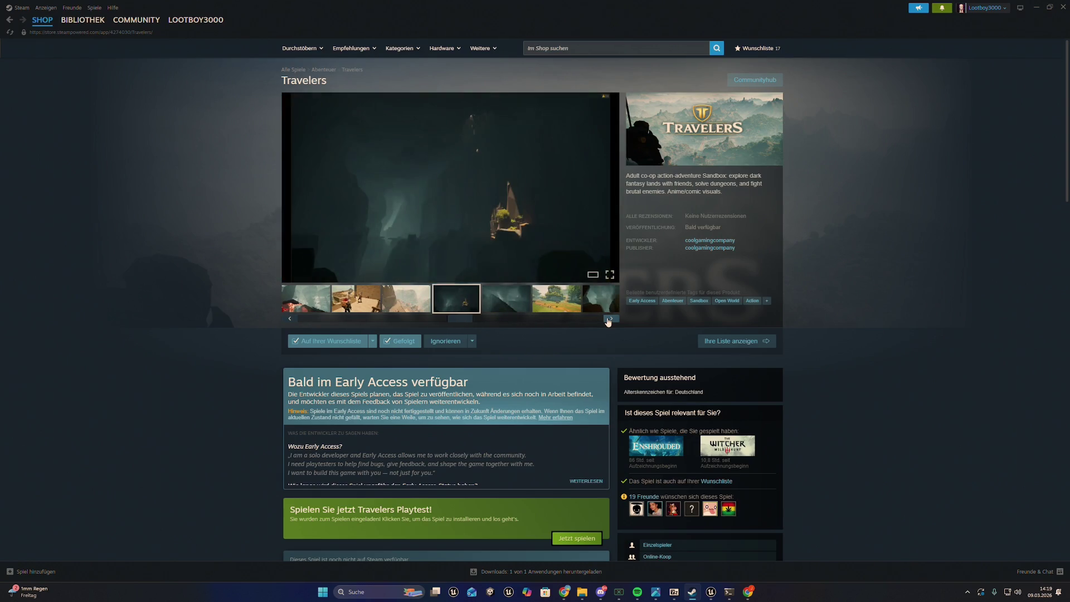
click(607, 320)
click(607, 320)
click(608, 320)
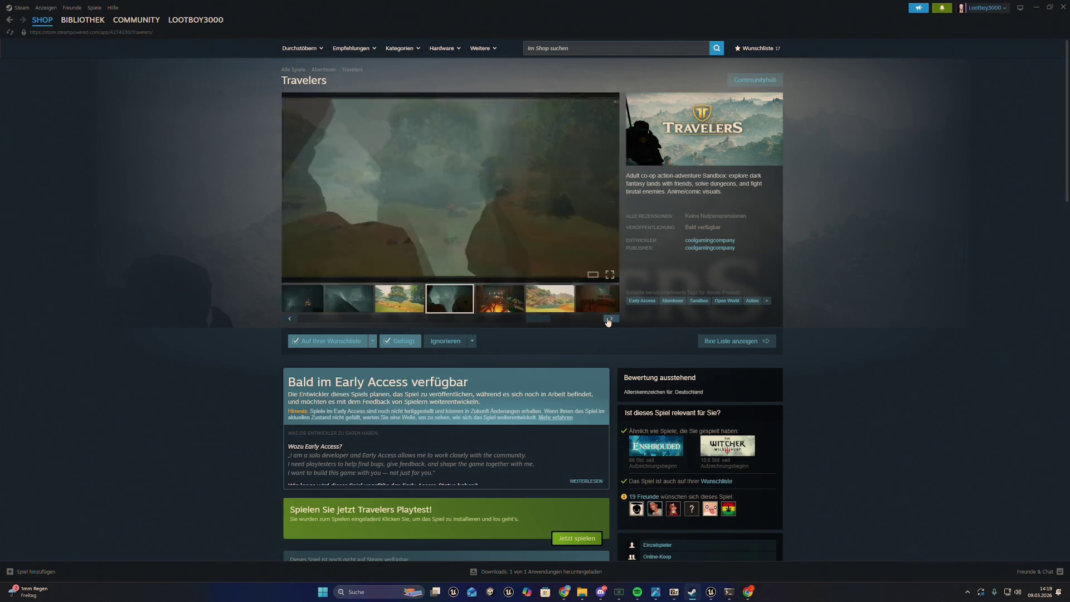
click(607, 320)
click(607, 322)
Step: Expand the developer's Early Access explanation with WEITERLESEN and scroll through it
scroll(590, 301, down, 3)
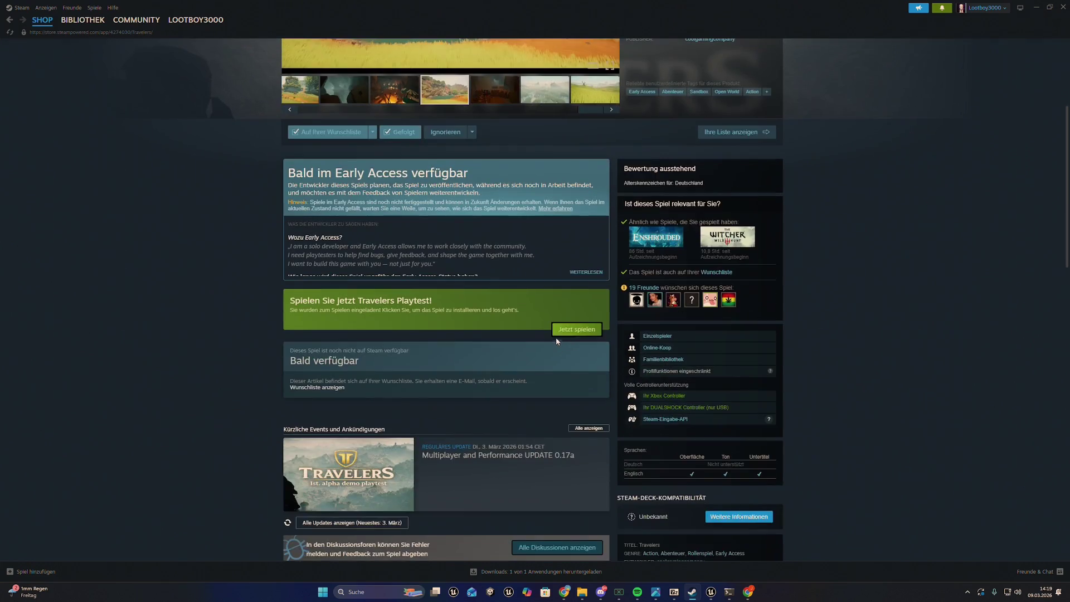
click(580, 272)
scroll(506, 277, down, 5)
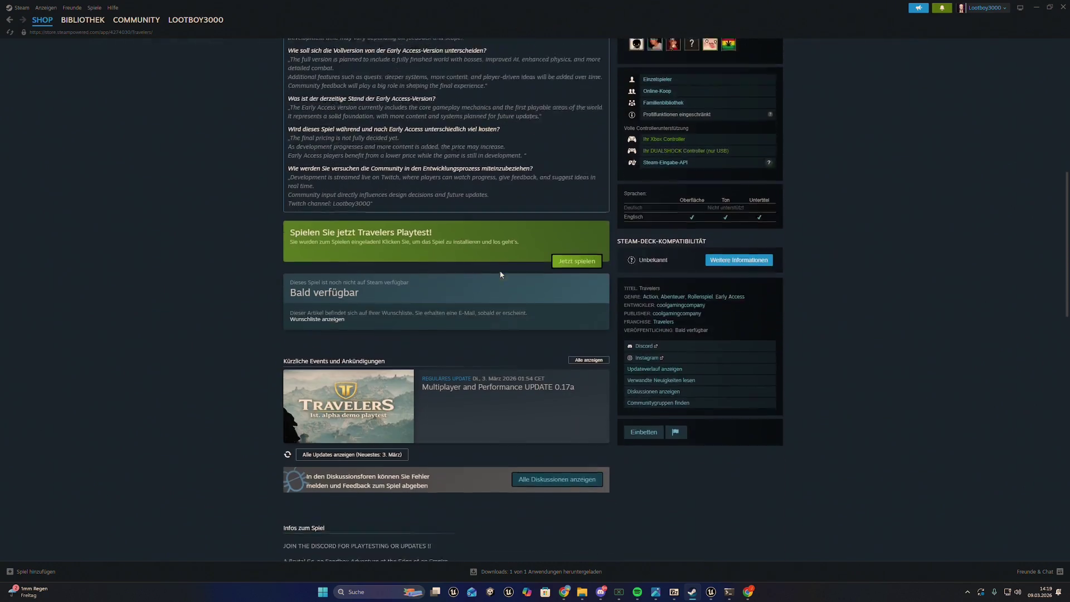
scroll(369, 318, up, 3)
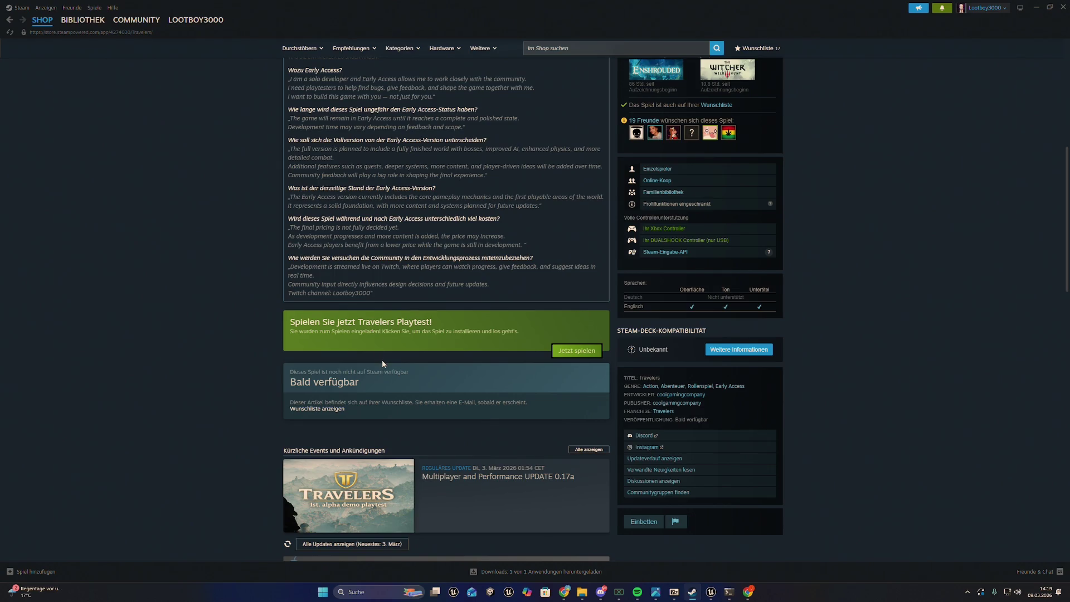
scroll(382, 363, up, 7)
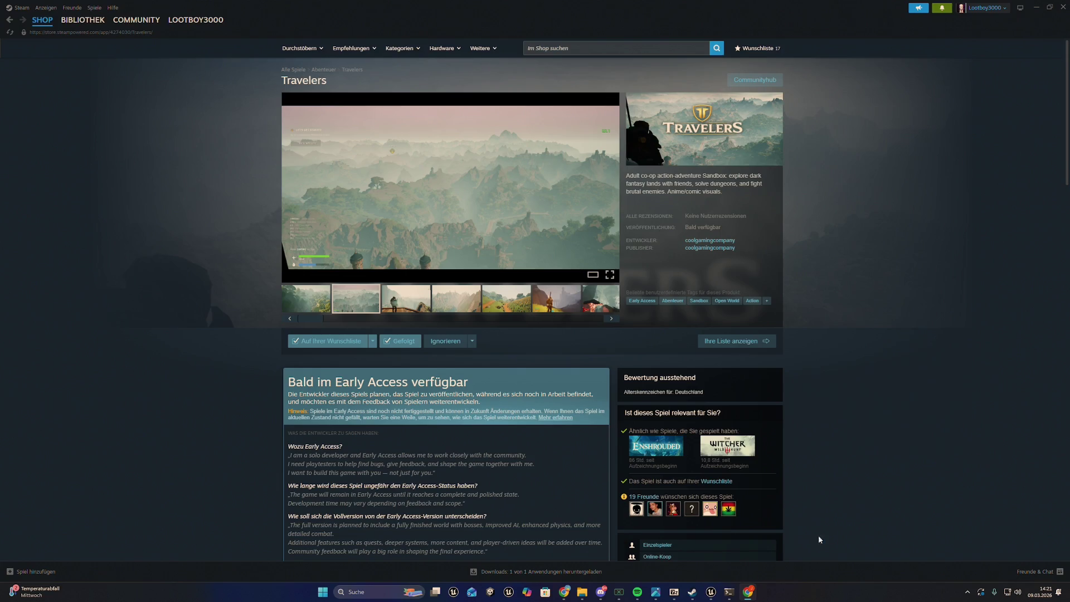
Step: Minimize the Steam window to reveal the Claude Code terminal
mouse_move(751, 589)
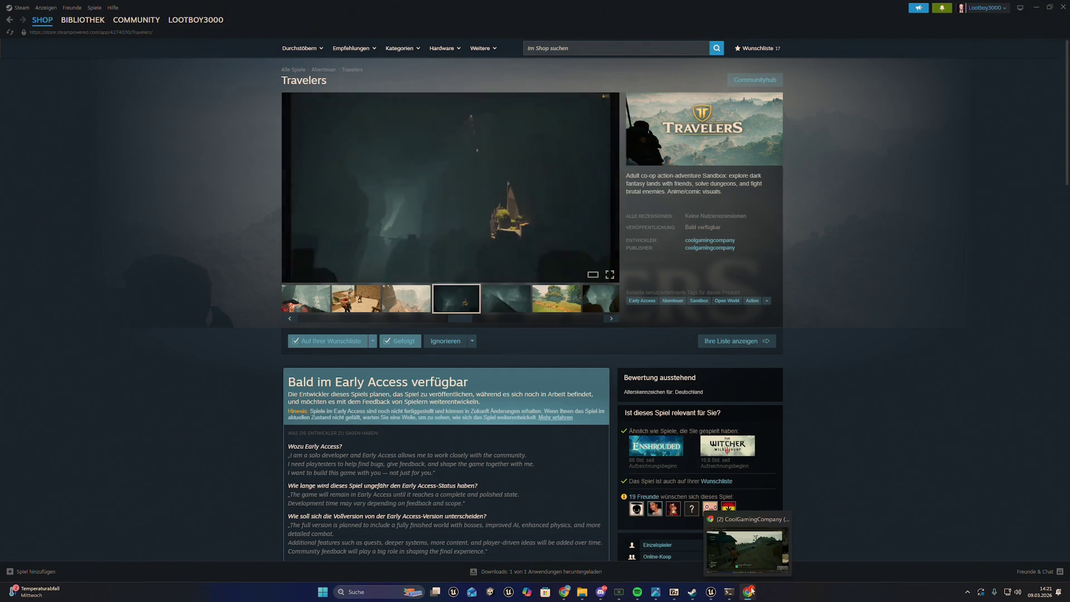
click(1037, 7)
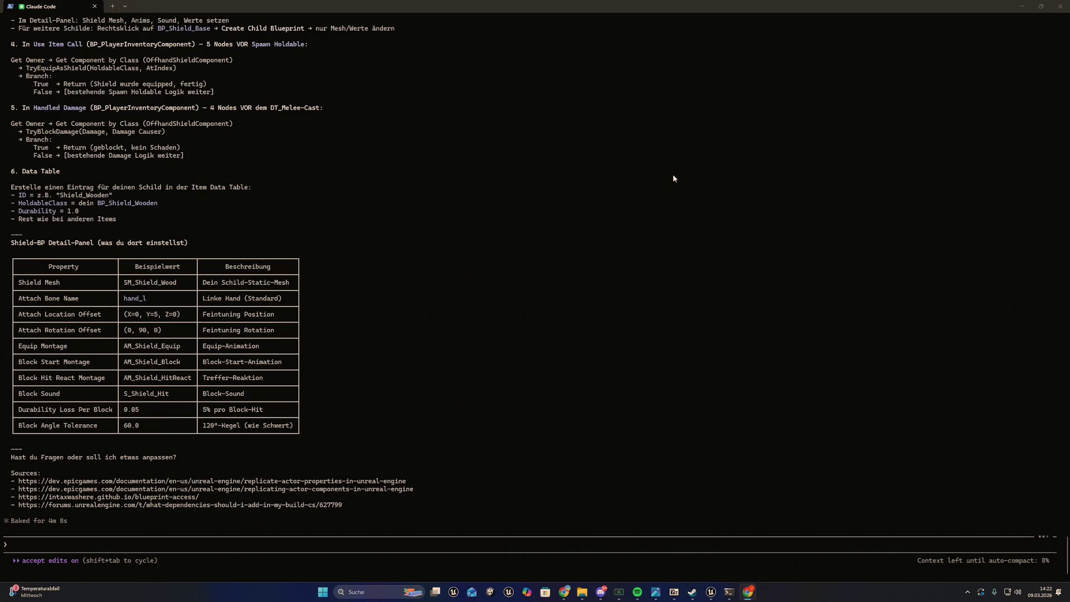
Step: Scroll the Claude Code terminal to the finished shield plan and block-settings table
scroll(382, 184, up, 20)
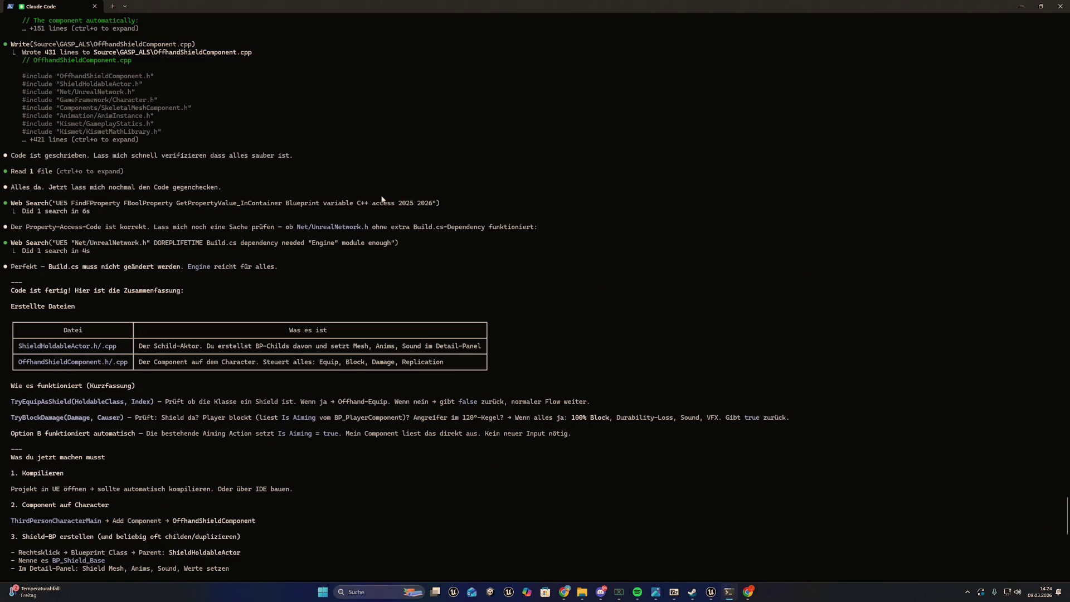
key(alt+Tab)
mouse_move(688, 6)
mouse_down()
mouse_move(550, 243)
mouse_move(495, 2)
mouse_up()
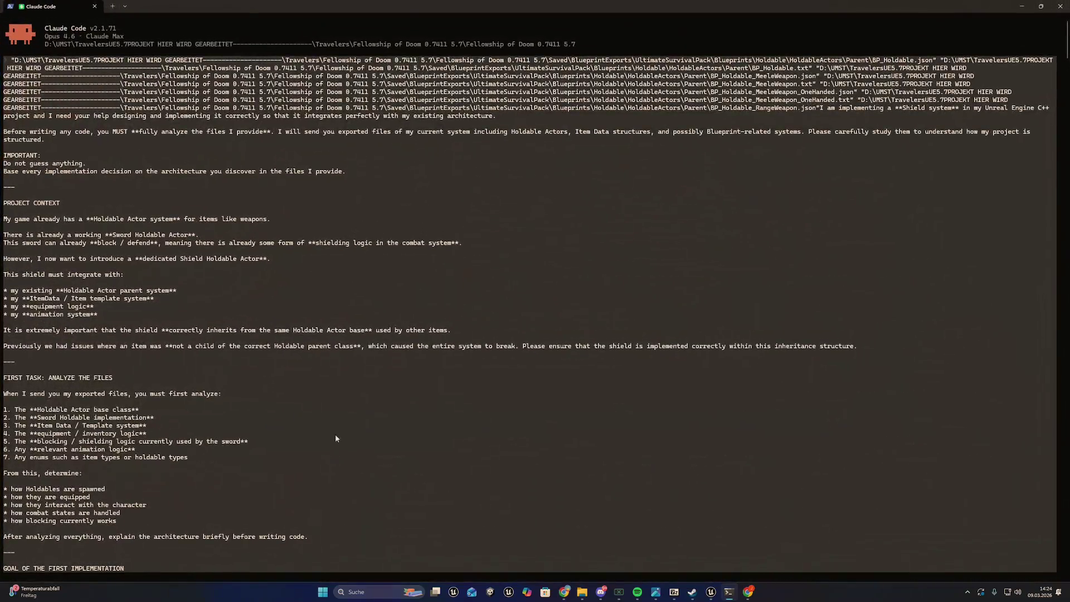
scroll(981, 101, down, 15)
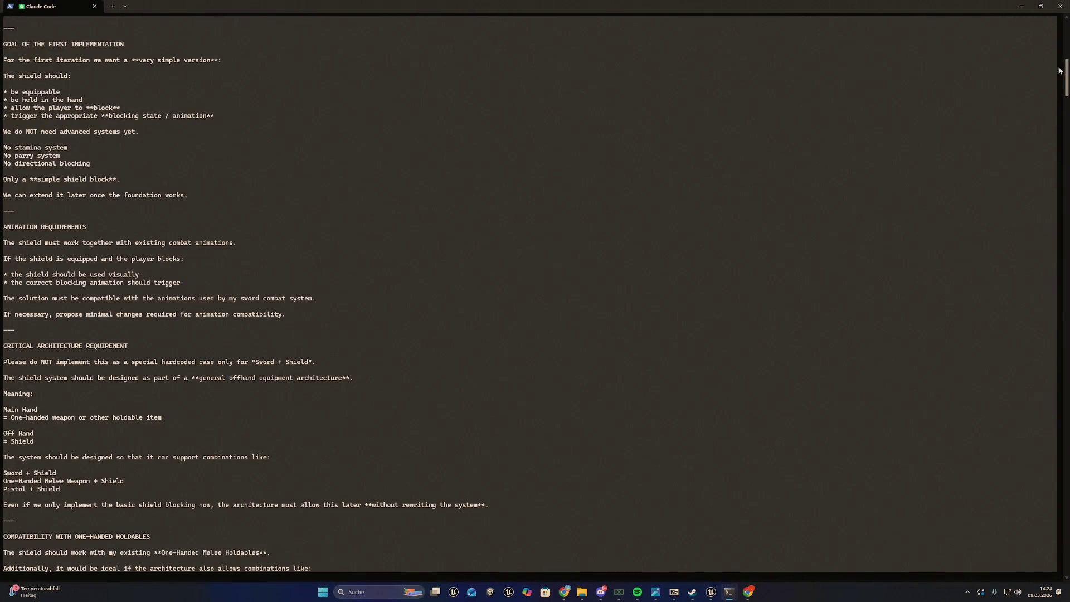
drag(1066, 78, 1035, 465)
scroll(1034, 464, down, 15)
key(super+Down)
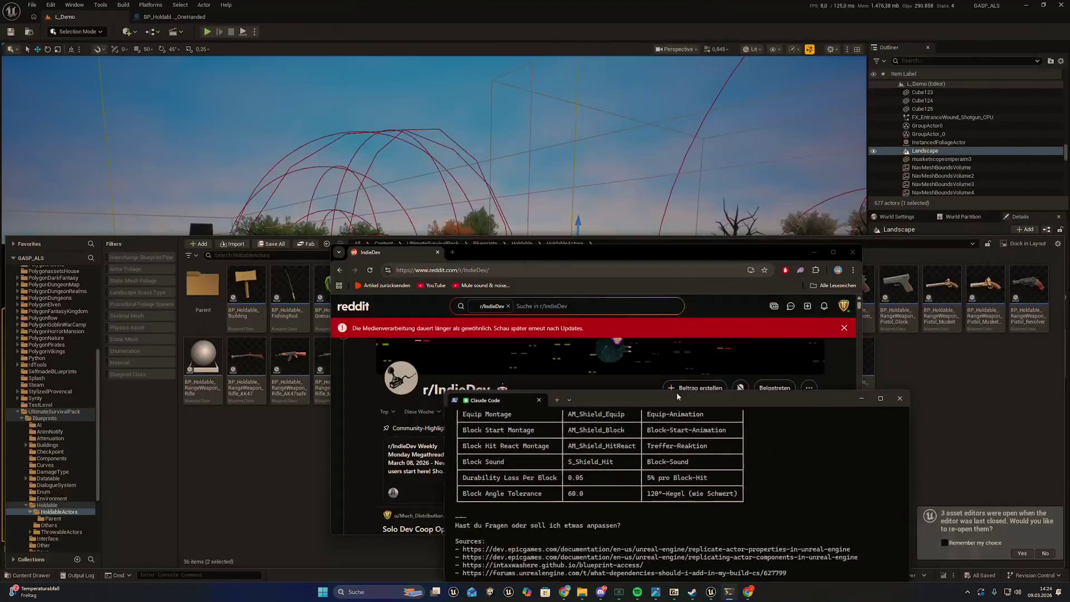
Step: Minimize the Unreal Editor and maximize the Claude Code window full screen
drag(840, 294, 554, 294)
click(1026, 5)
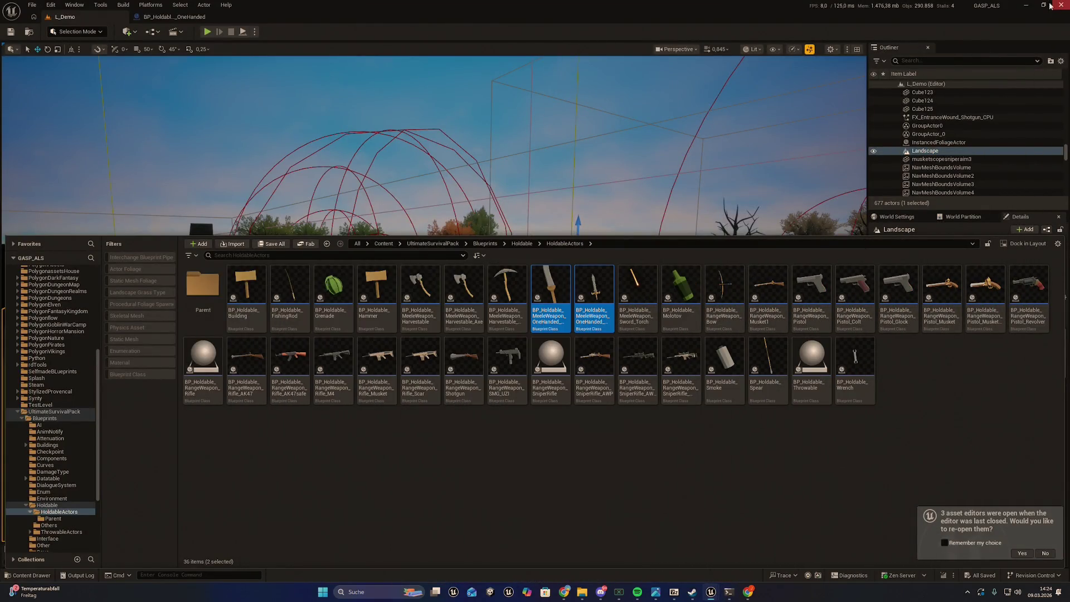
click(1025, 5)
drag(621, 284, 616, 1)
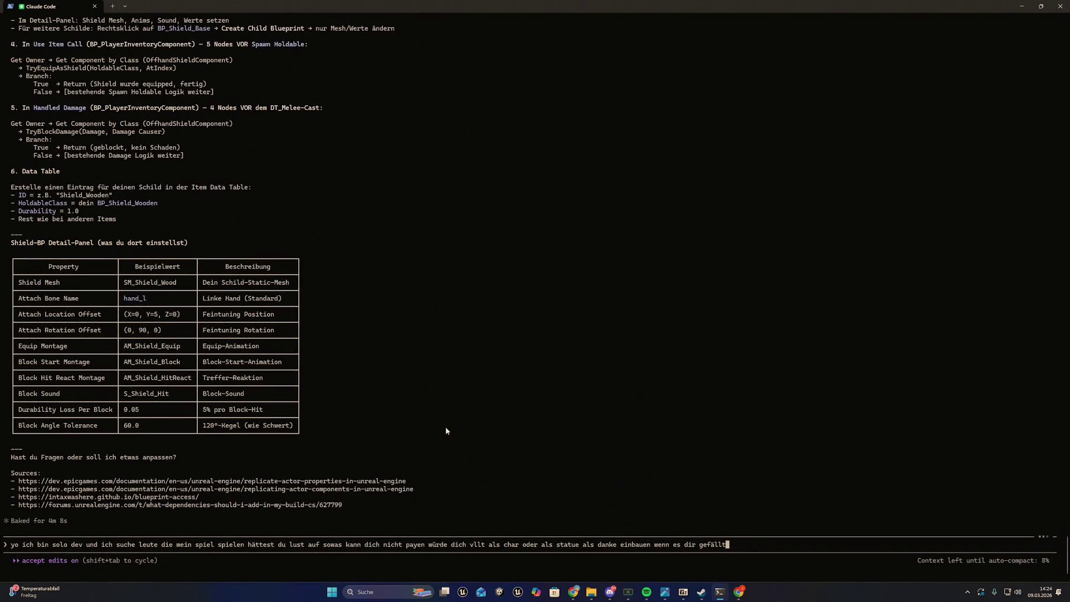
Step: Select and delete the stray German play-invitation message from the Claude Code prompt
scroll(444, 430, up, 1)
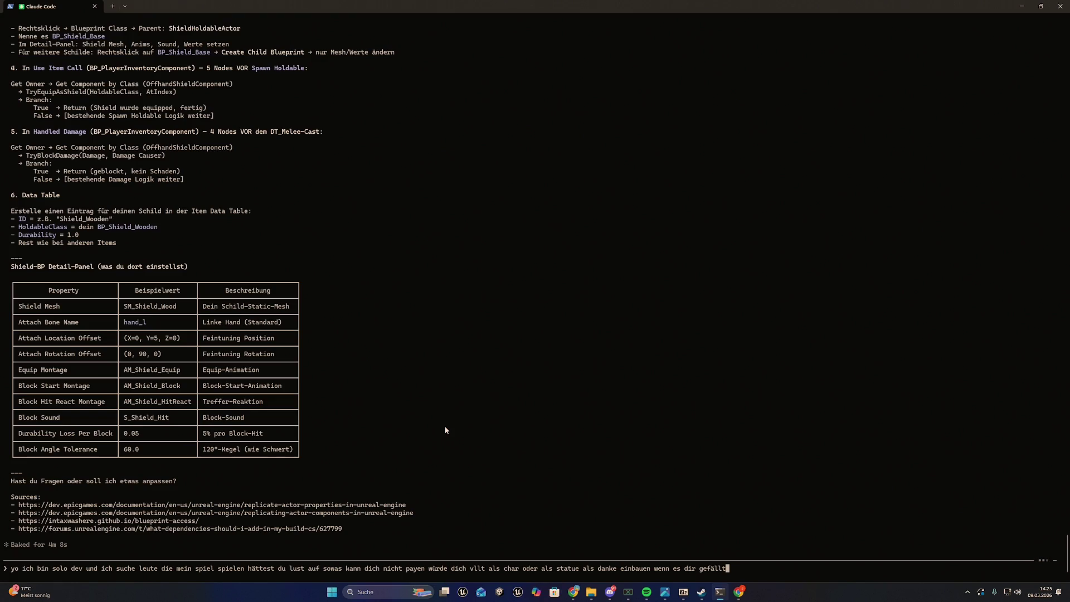
mouse_move(736, 568)
mouse_down()
mouse_move(11, 568)
mouse_move(167, 577)
mouse_move(724, 563)
mouse_move(11, 563)
mouse_up()
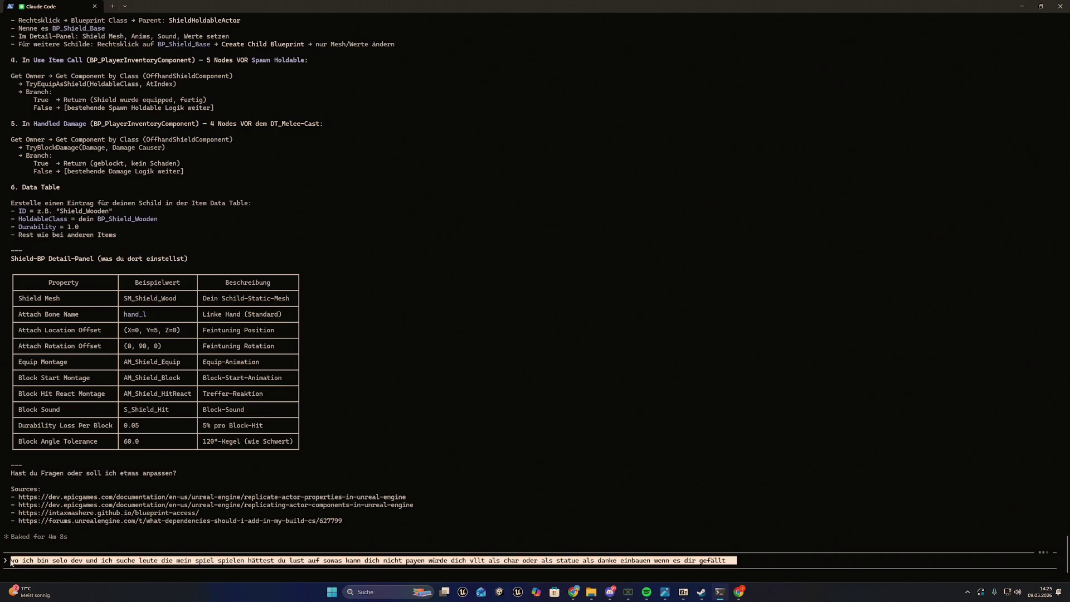
text(achj)
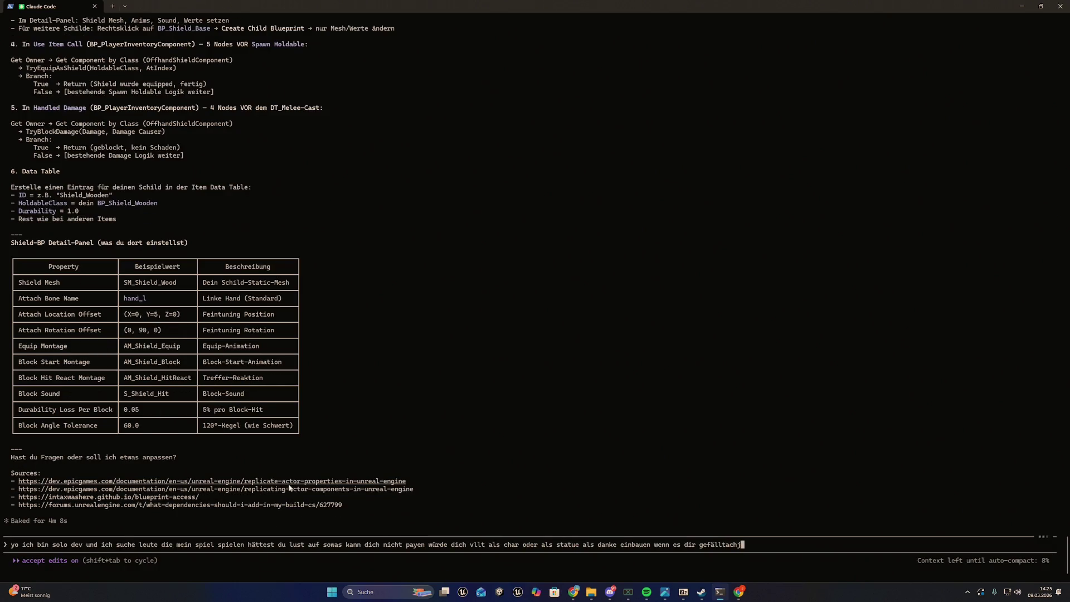
drag(11, 563, 743, 551)
key(BackSpace)
key(BackSpace)
key(BackSpace)
key(BackSpace)
key(BackSpace)
key(BackSpace)
key(BackSpace)
key(BackSpace)
key(BackSpace)
key(BackSpace)
key(BackSpace)
key(BackSpace)
key(BackSpace)
Step: Ask in German whether the shield gets holstered on the back, matching the exported logic
text(ehm ist d)
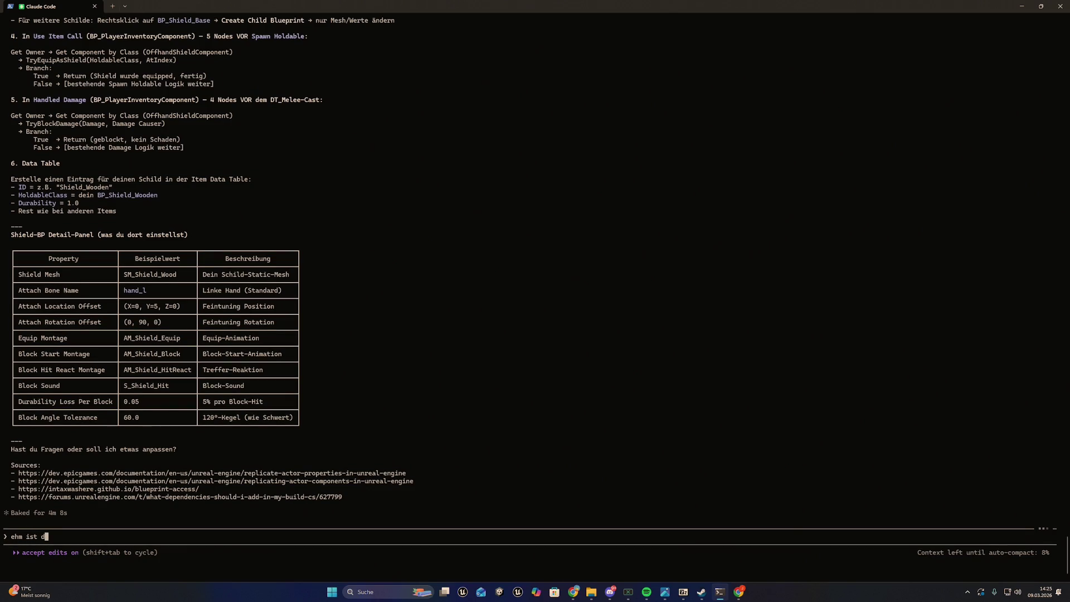
key(BackSpace)
key(BackSpace)
key(BackSpace)
key(BackSpace)
key(BackSpace)
text(wird das eig auch geholstert ? damit es auf dem rücken sitzt wenn nicht ausgerüstet ? das ist ja in meinem template auch dir)
key(BackSpace)
key(BackSpace)
text(rinnen passt das mit der logic zusammen das wird gl)
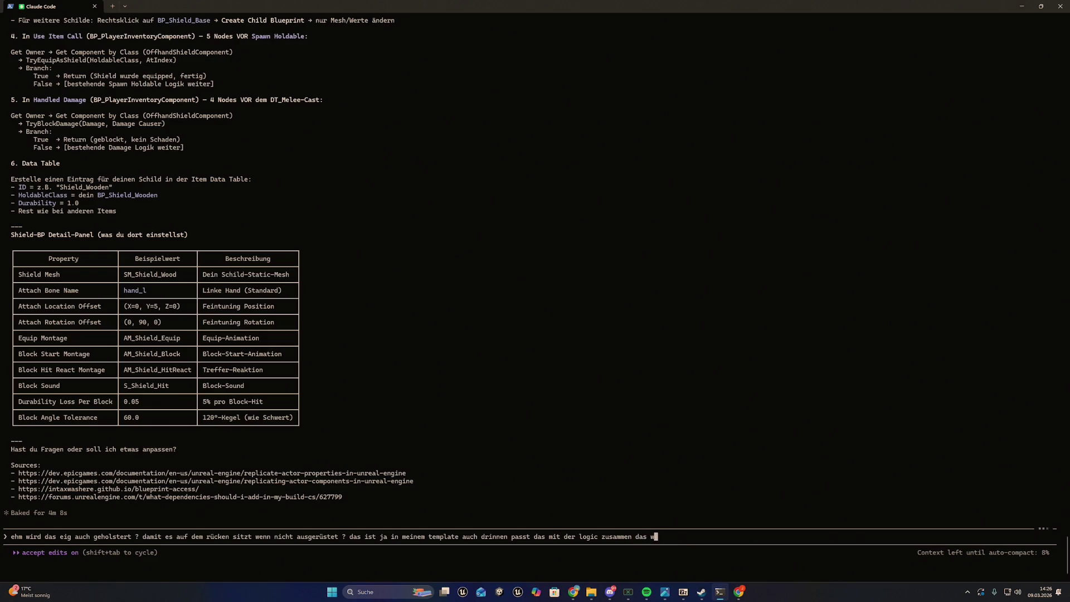
text(aub c)
key(BackSpace)
text(ich auch in)
text( den export)
text(ierten )
text(sachen irgendwo)
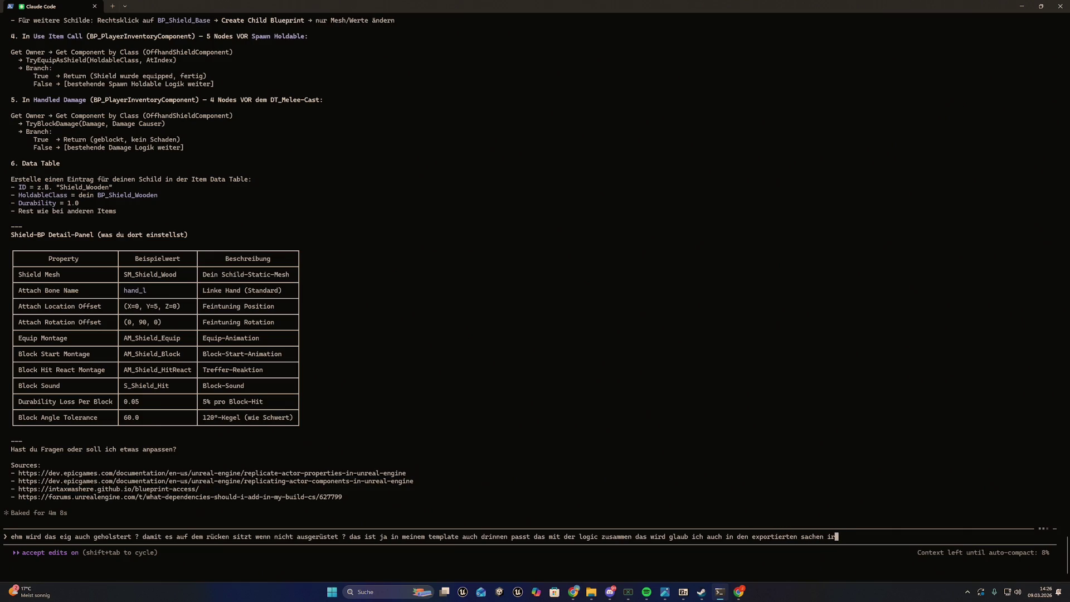
text( geregelt)
key(Return)
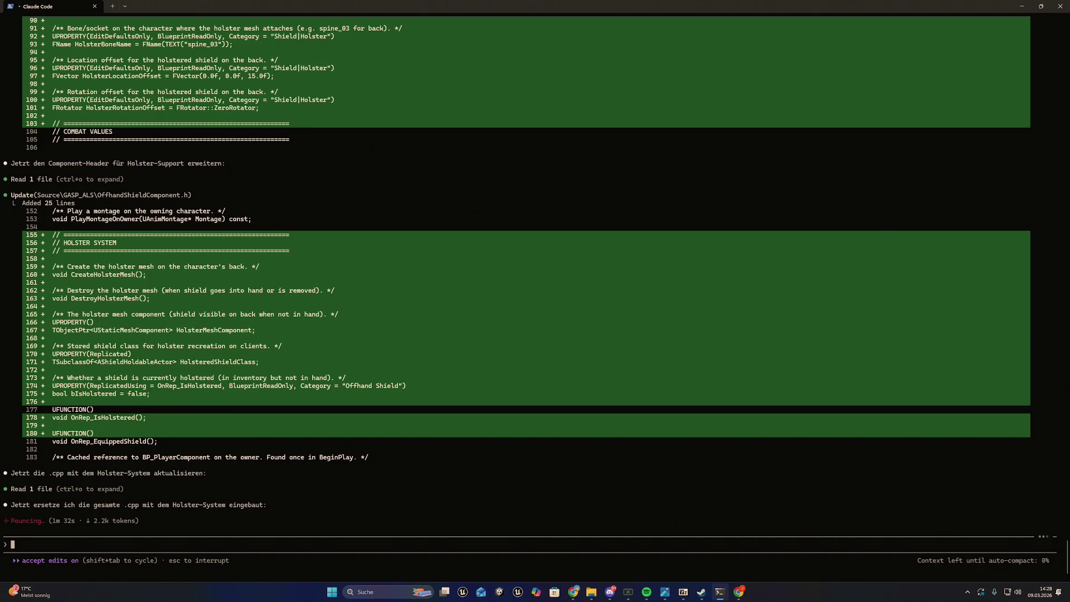
Step: Ask whether the shield was integrated into the existing holster system rather than a new one
text(j)
text(a aber du ha)
text(st das jet)
text(zt scho)
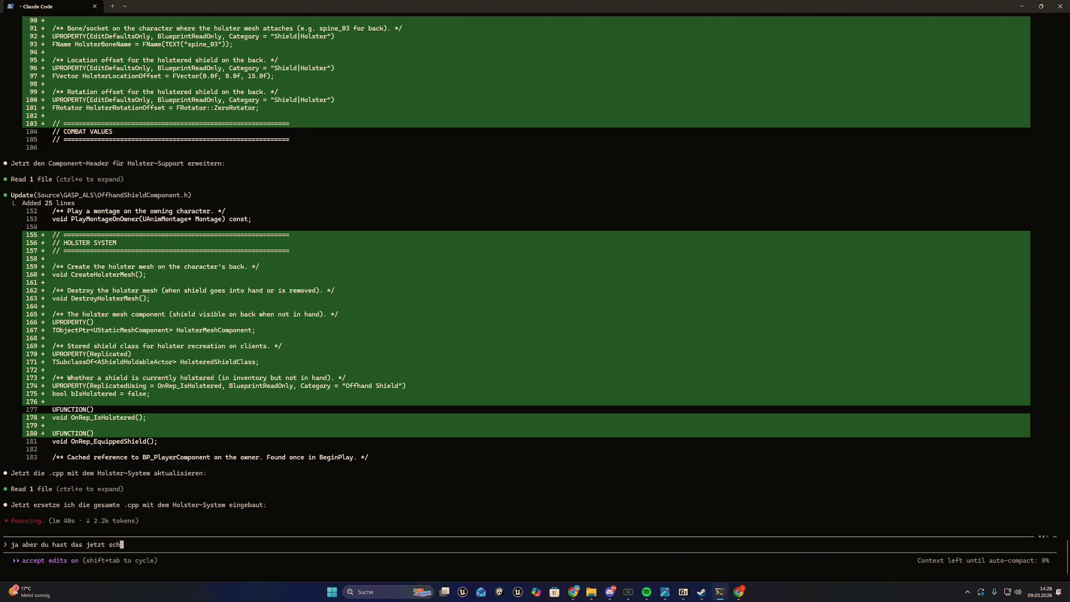
text(n ins )
text(holste)
text(r system int)
text(ergriert ne )
text(kein eigenes )
text(geschriebn)
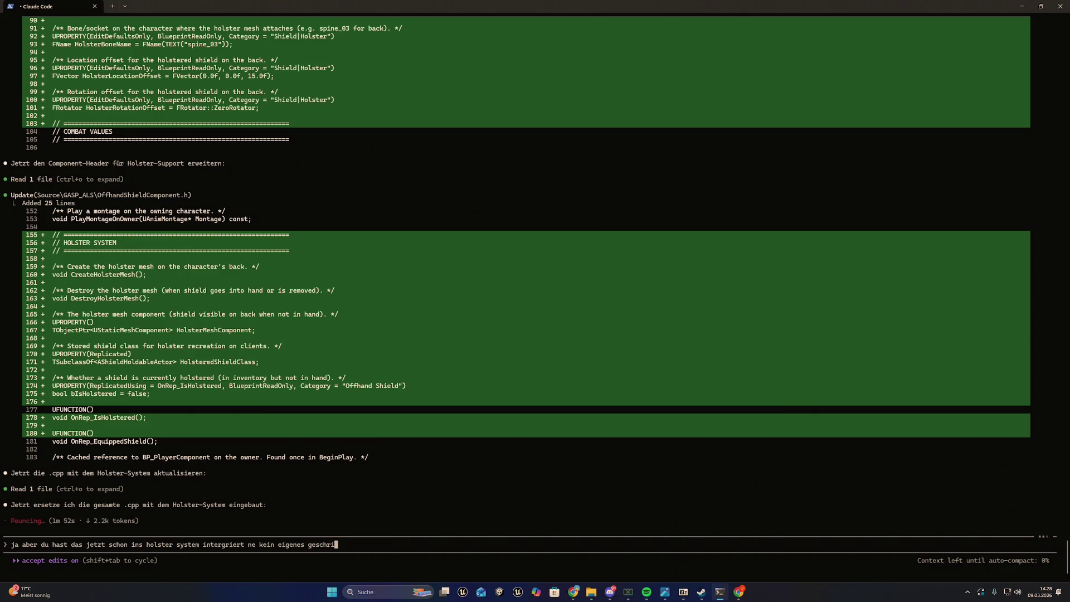
key(BackSpace)
text(en ?)
key(Return)
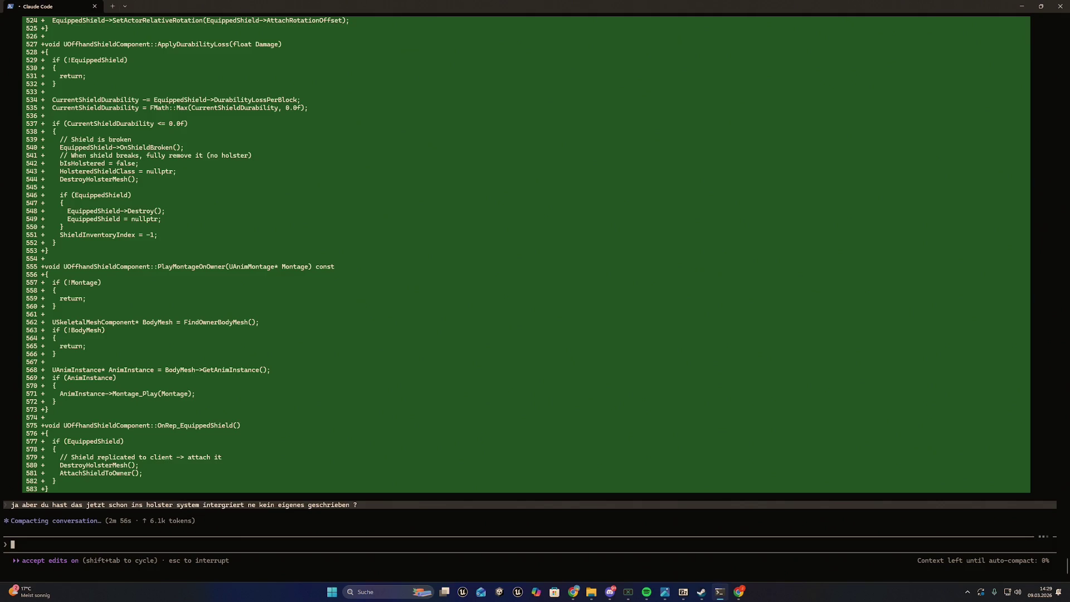
Step: Switch away from Claude Code while it rewrites OffhandShieldComponent.cpp and compacts
key(alt+Tab)
Step: Preview the r/IndieDev Chrome window, then return to Claude Code's standalone holster-system answer
mouse_move(575, 587)
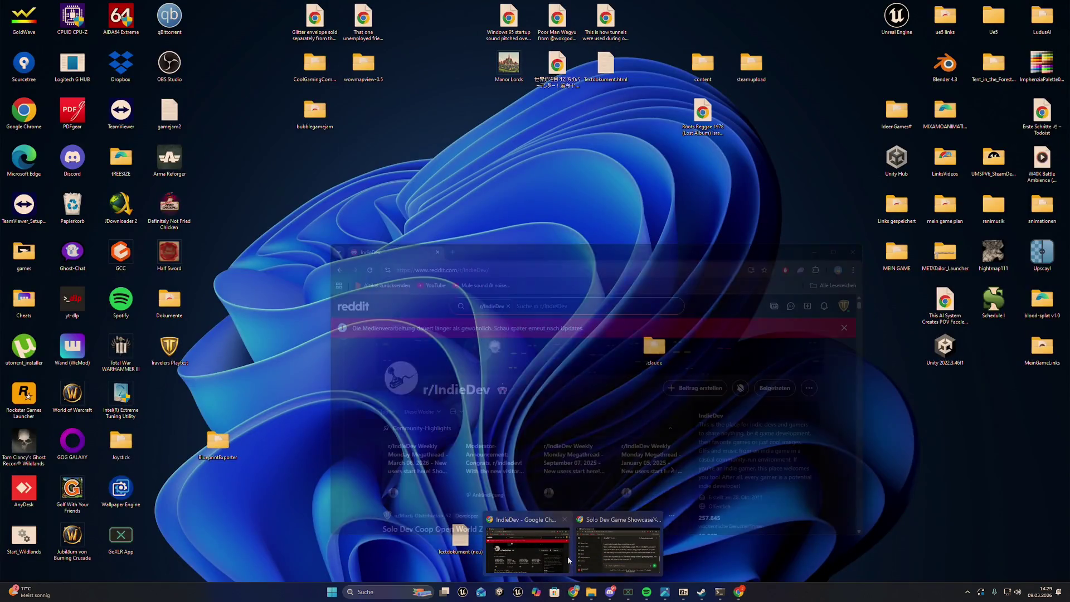
key(alt+Tab)
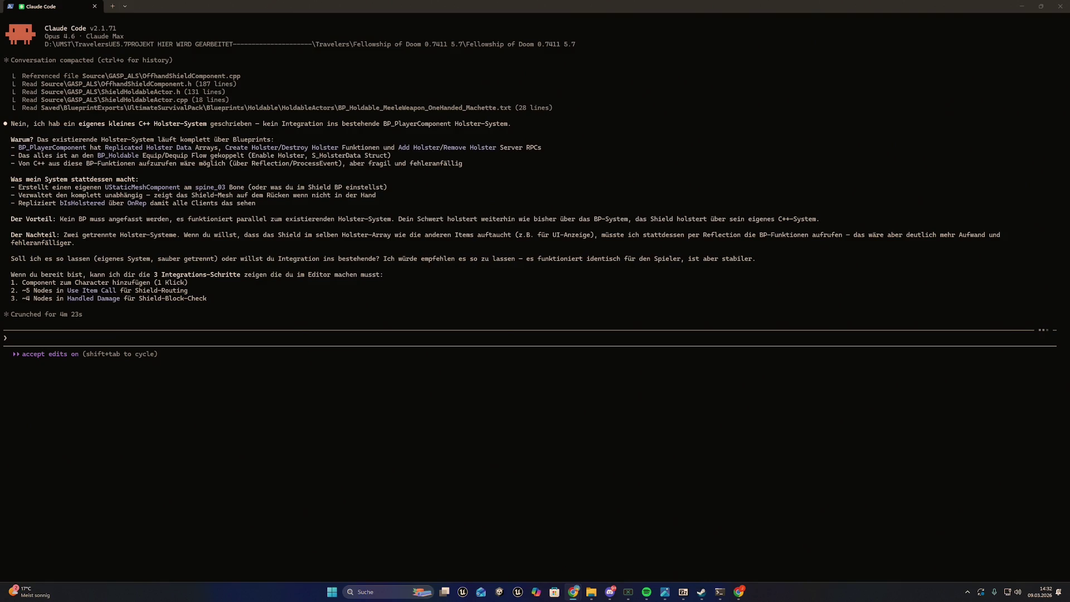
Step: Switch to Chrome showing the Twitch game-dev livestream
key(alt+Tab)
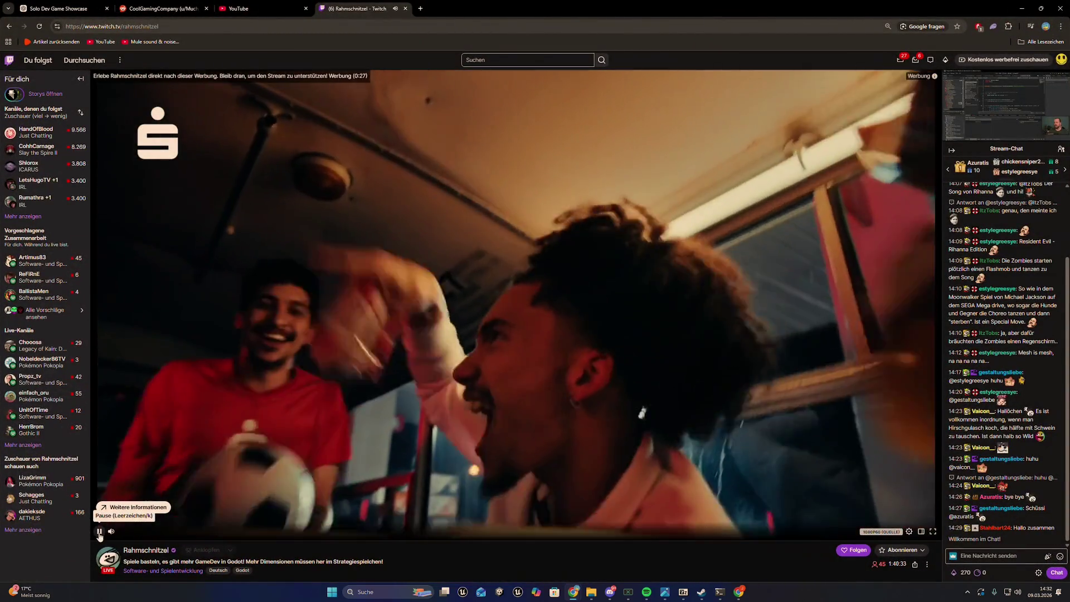
Step: Pause the ad and open your own Twitch channel in a new tab
click(100, 534)
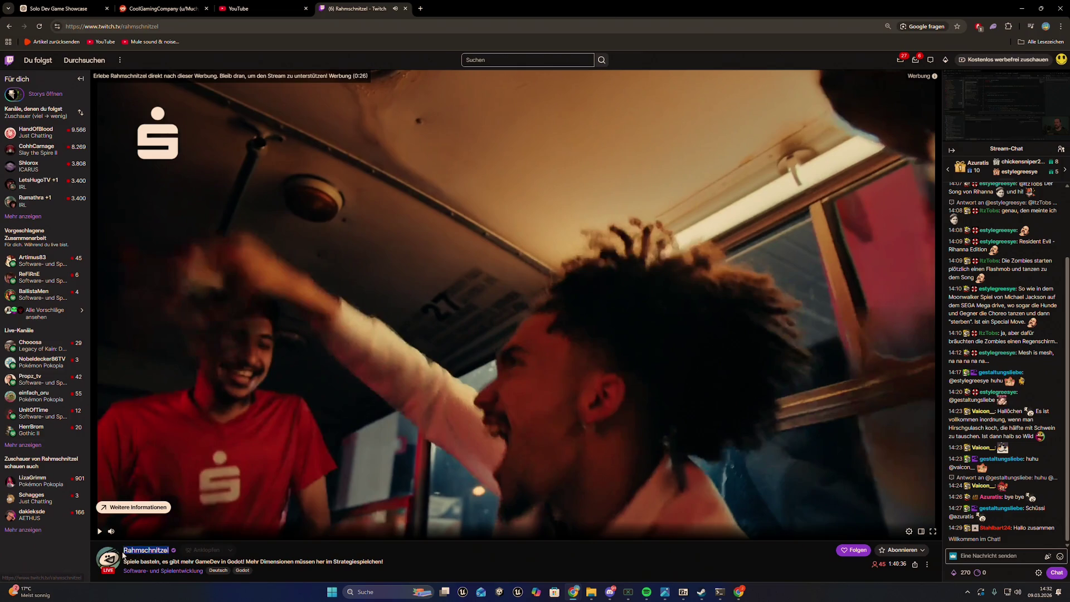
click(420, 8)
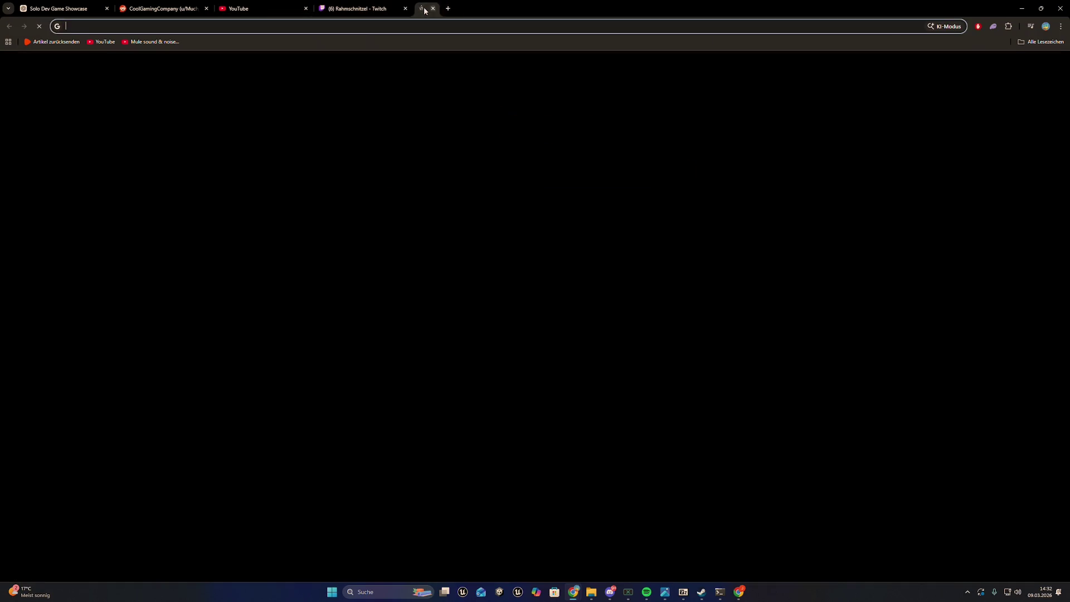
text(tw)
click(189, 61)
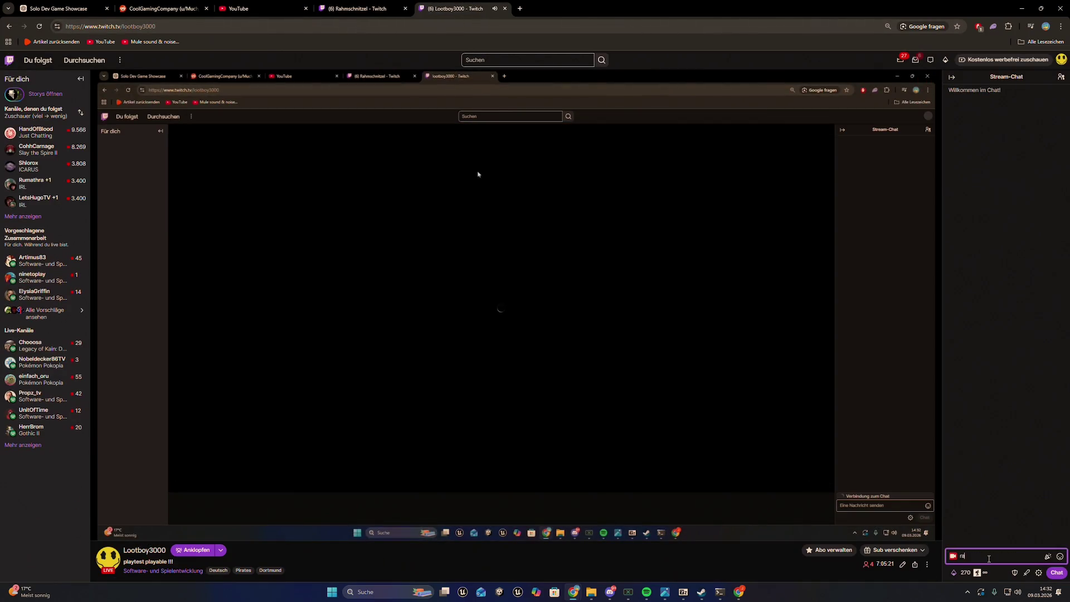
Step: Enter a /raid command targeting the watched game-dev channel in chat
click(989, 557)
text(raid)
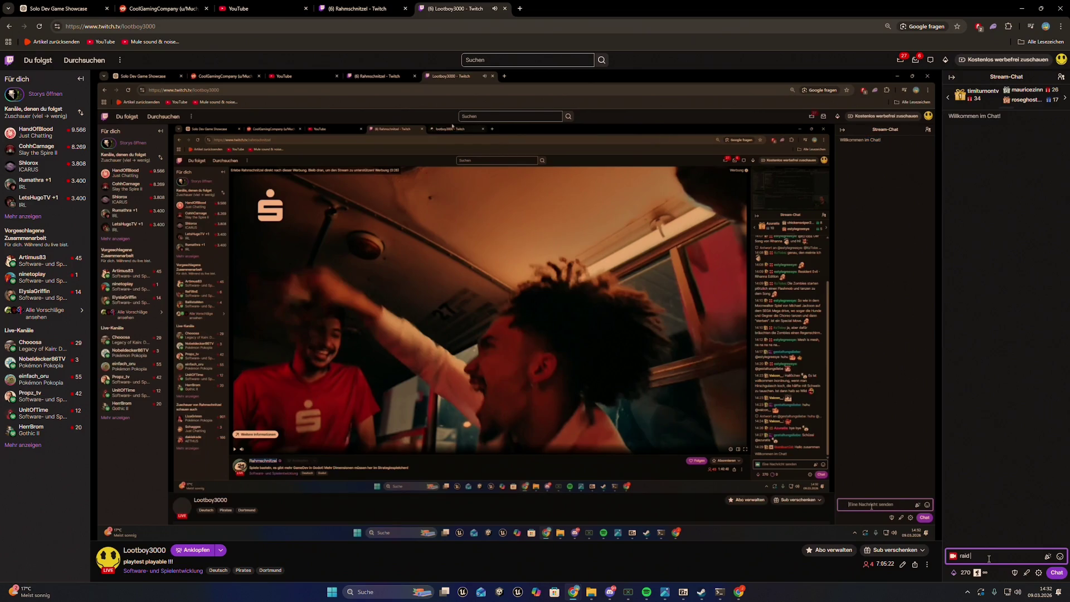
key(BackSpace)
key(BackSpace)
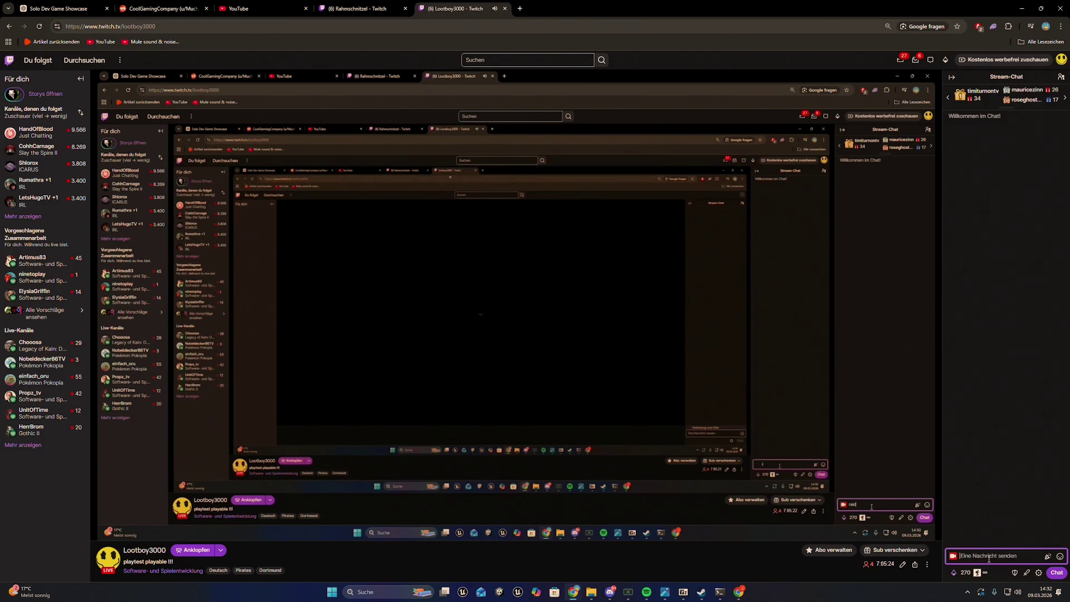
text(/raid Rahmschnitzel)
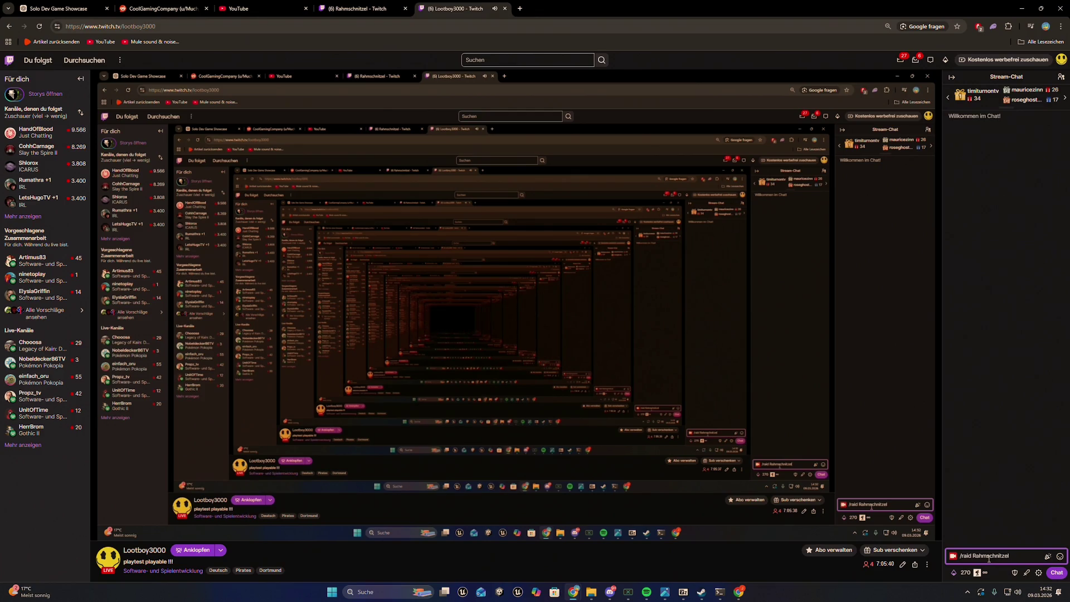
Step: Send the /raid command and confirm 'Jetzt raiden' to raid the game-dev channel immediately
key(Return)
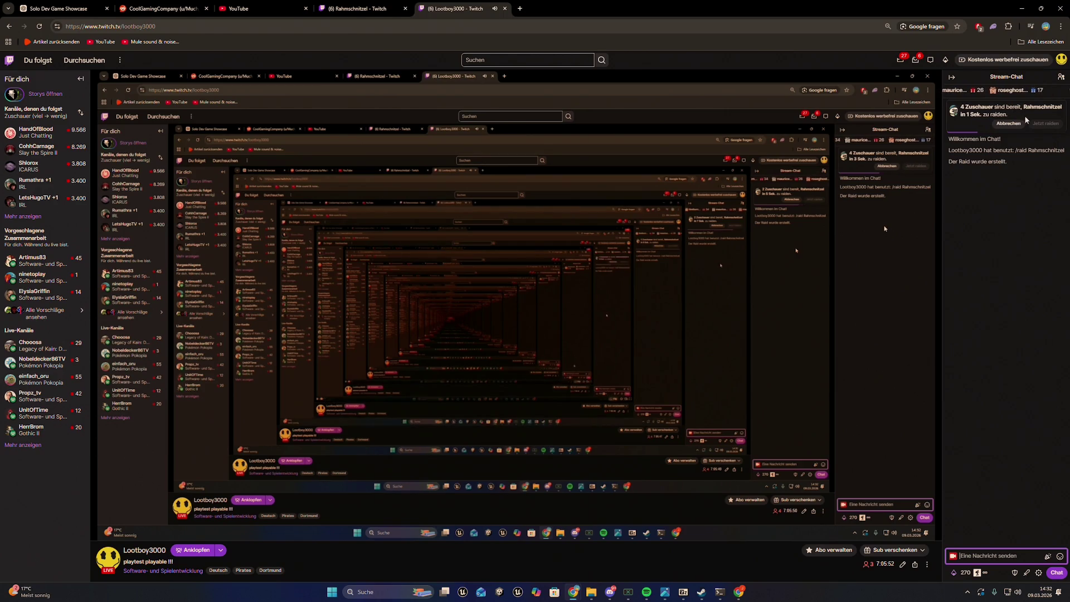
click(1047, 122)
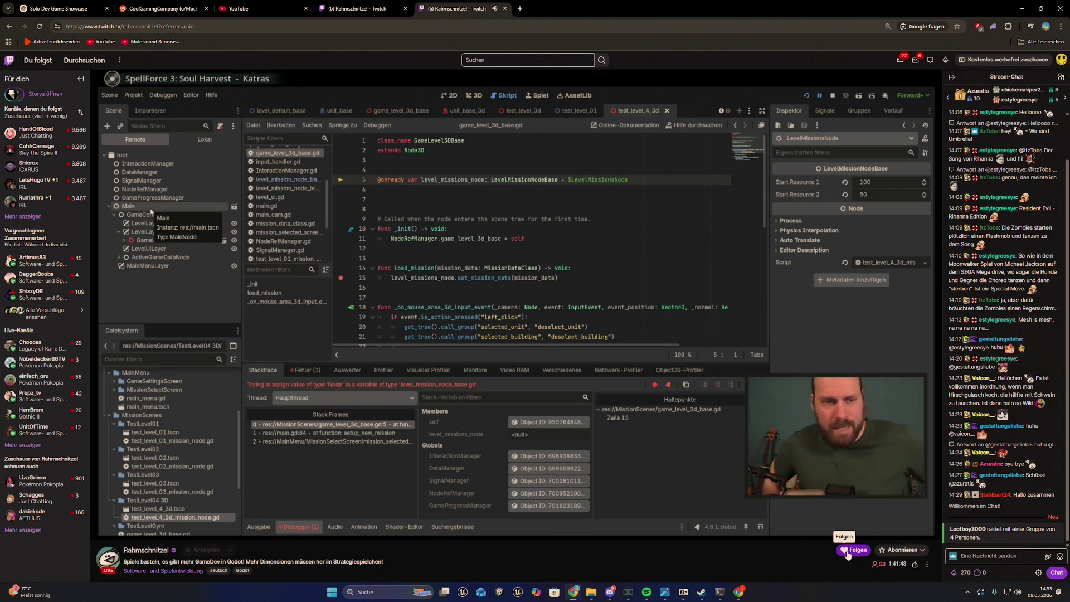
click(971, 558)
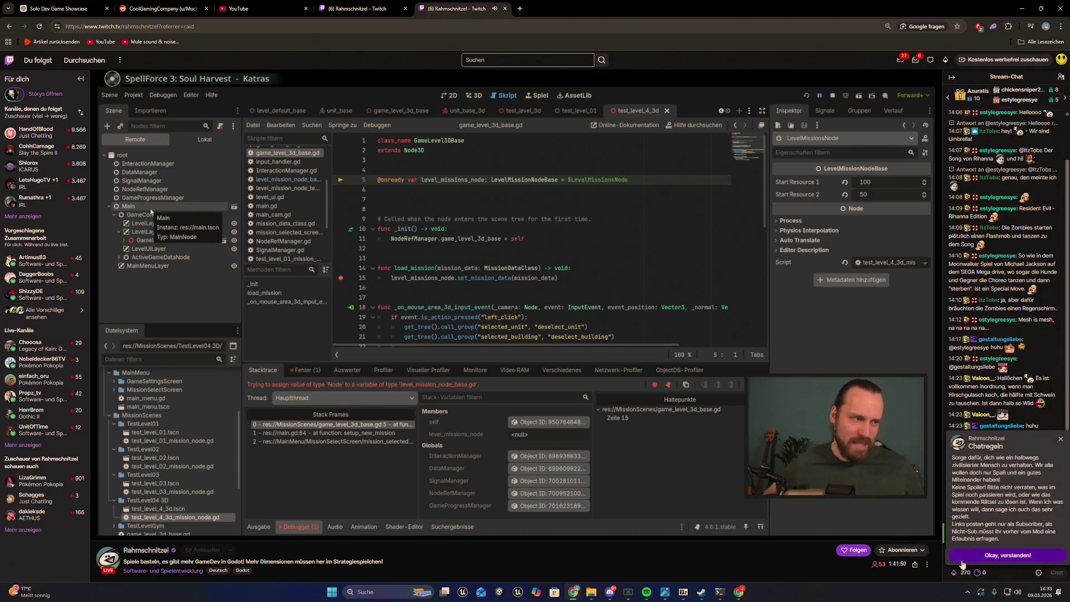
Step: Post the chat replies 'gern', 'GENAU :D', 'ich hab auch gebastelt' and 'hab mir vor 3 tagen auch alles zerschossen'
text(gern)
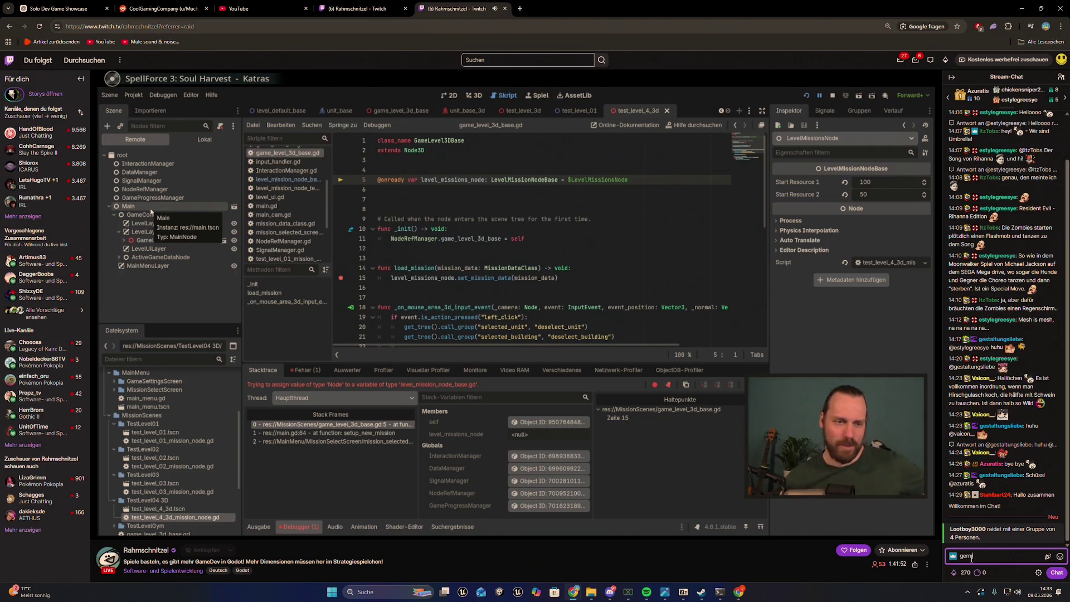
key(Return)
text(GENAU :D)
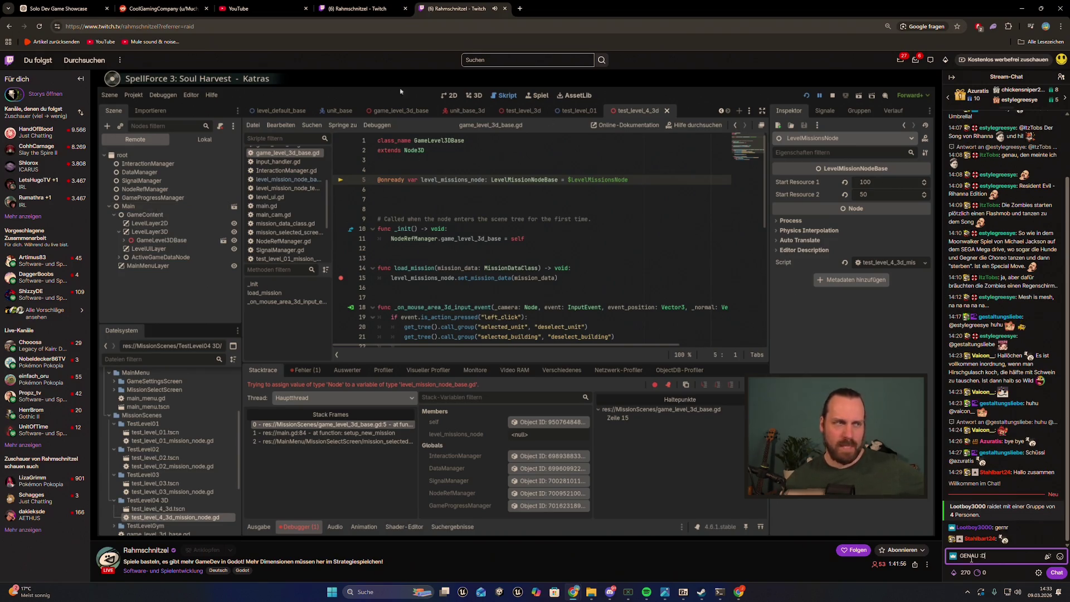
key(Return)
text(ich )
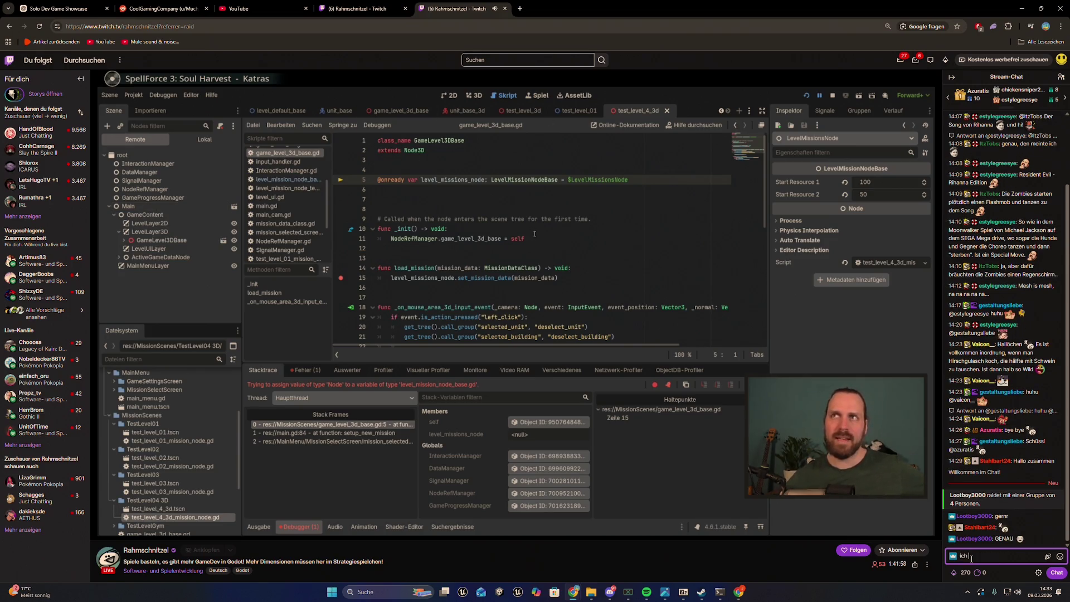
text(hab auch gev)
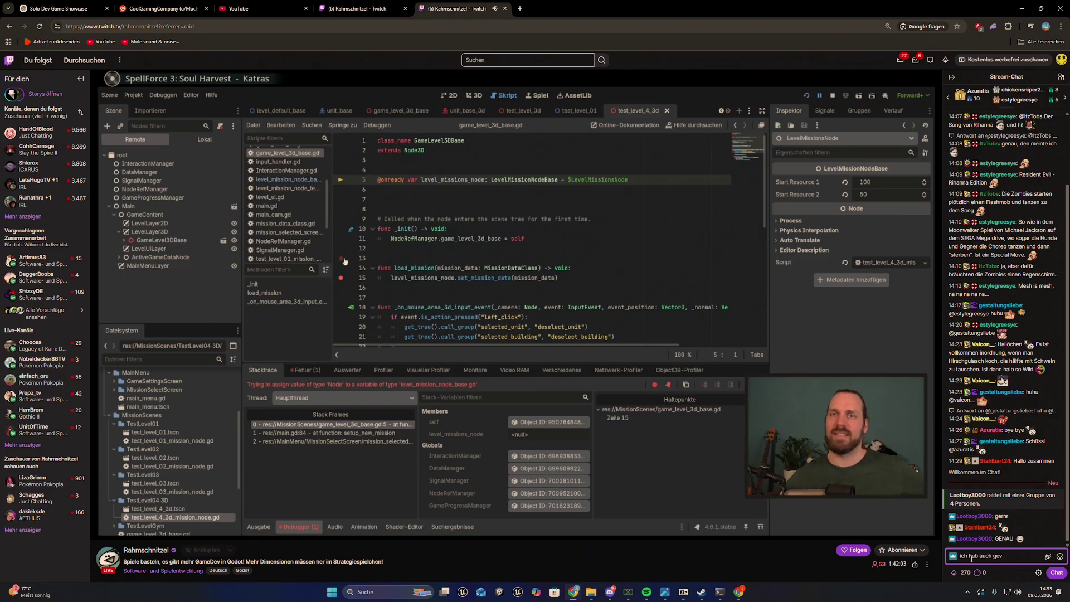
key(BackSpace)
text(bast)
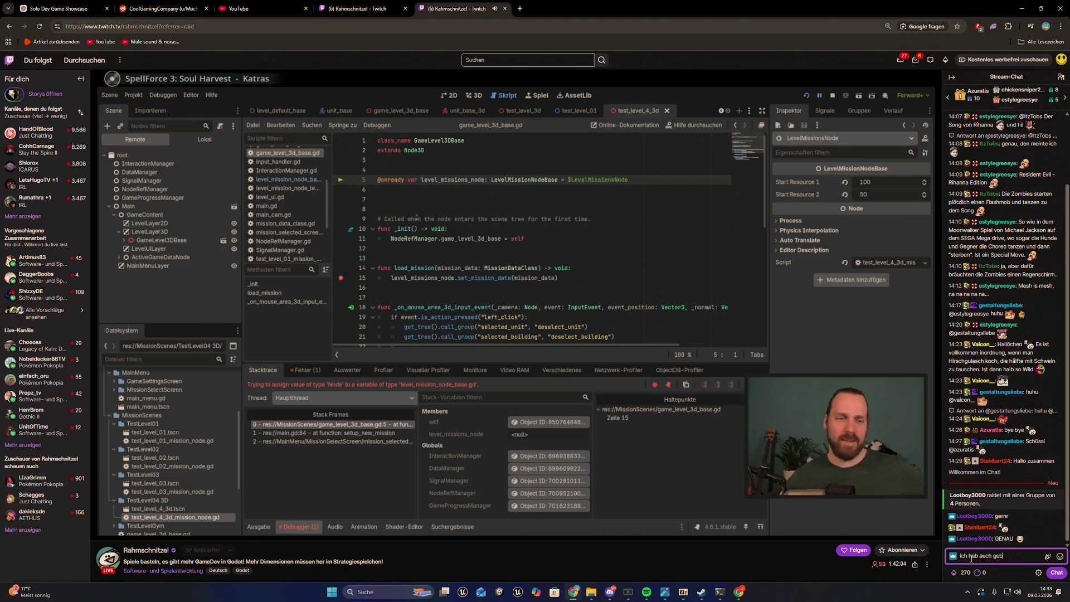
text(elt)
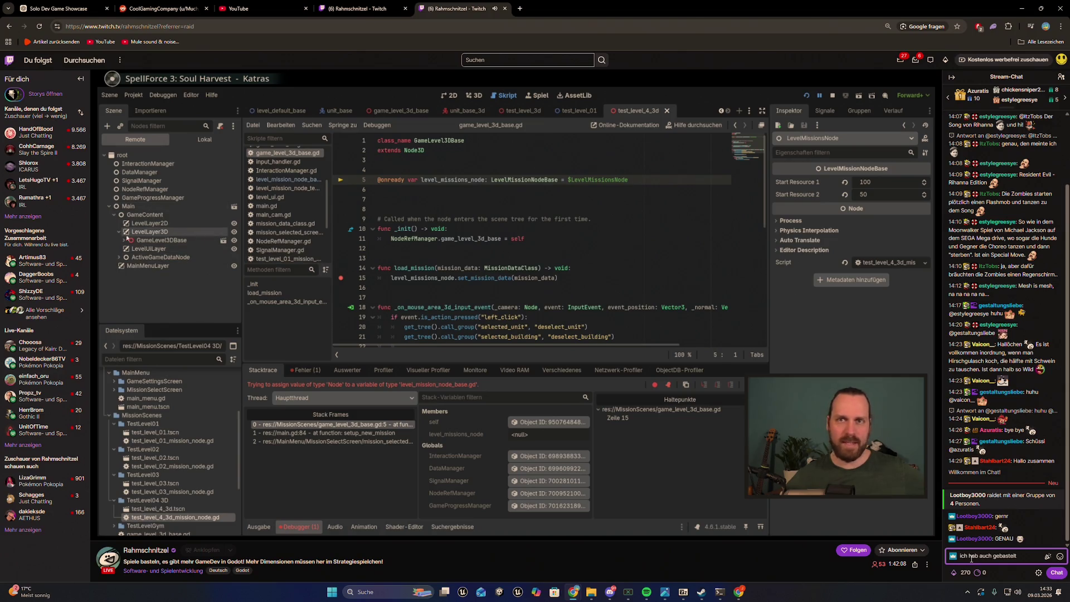
key(Return)
text(hab mir vor 3)
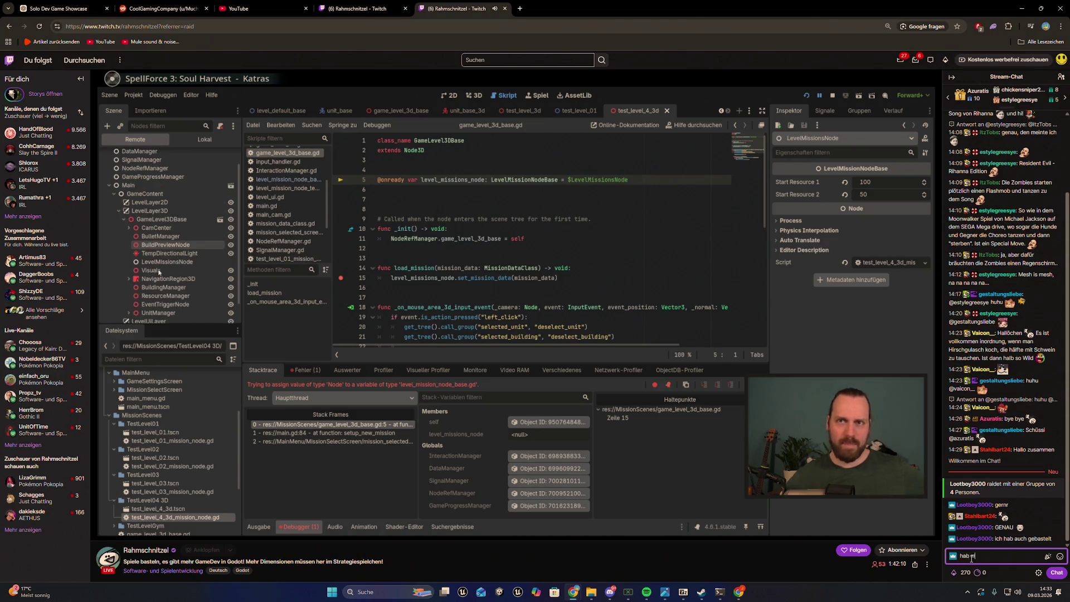
text( tagen auch alle)
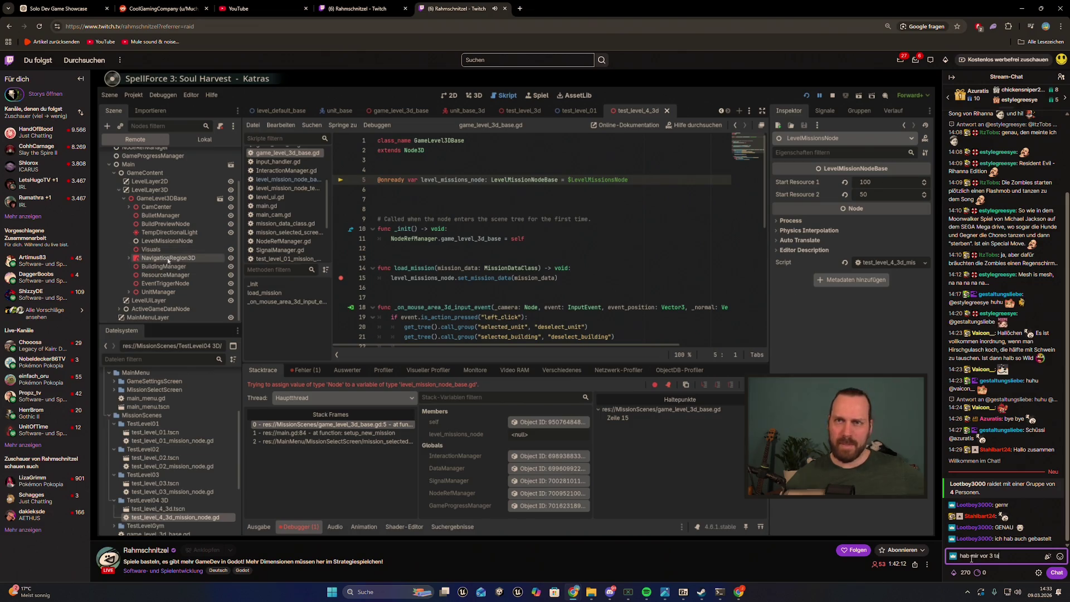
text(s zerscho)
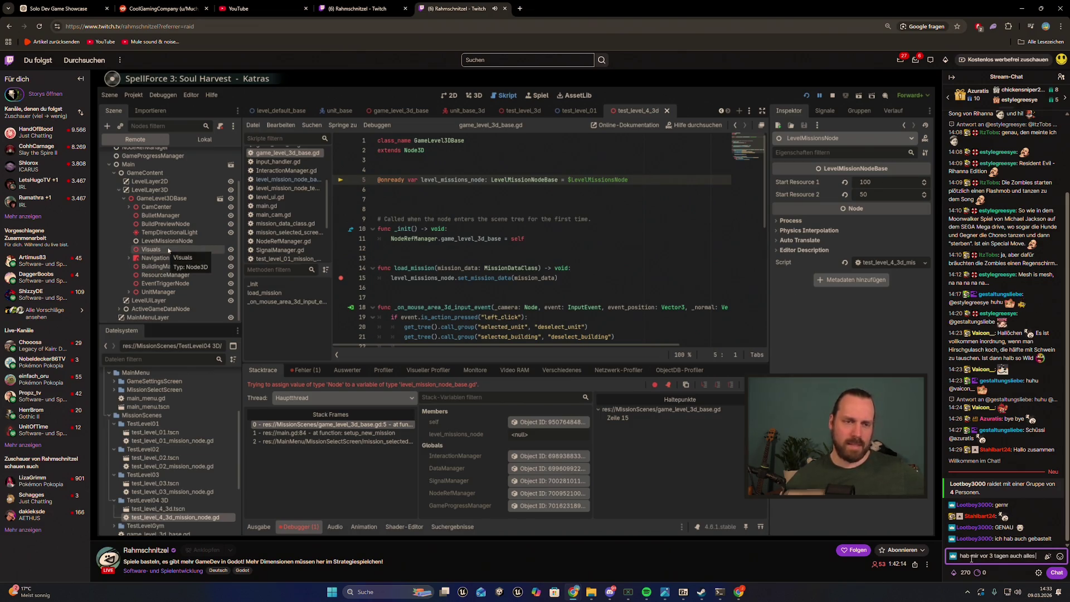
text(ssen)
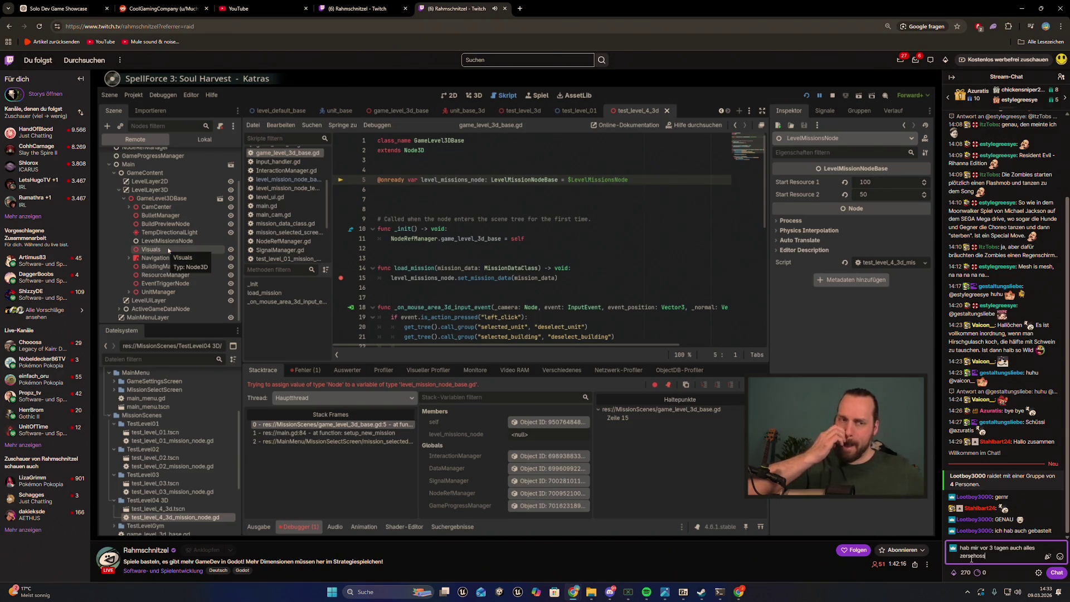
key(Return)
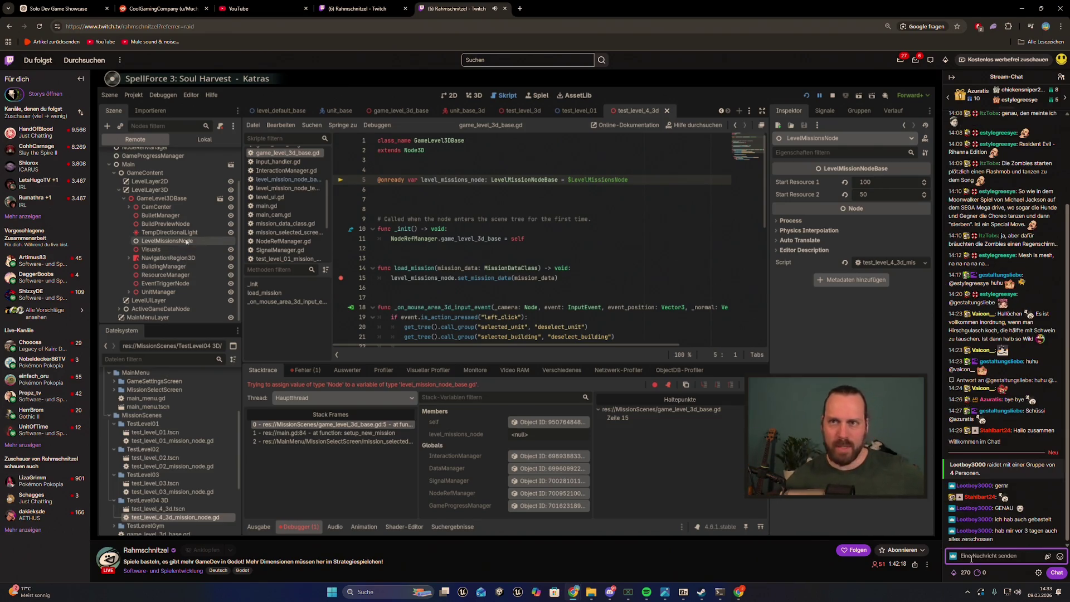
Step: Post 'ich bau ein open world zelda survival coop ue5 game' and 'bin grad im playtest' in chat
text(ich bau ein o)
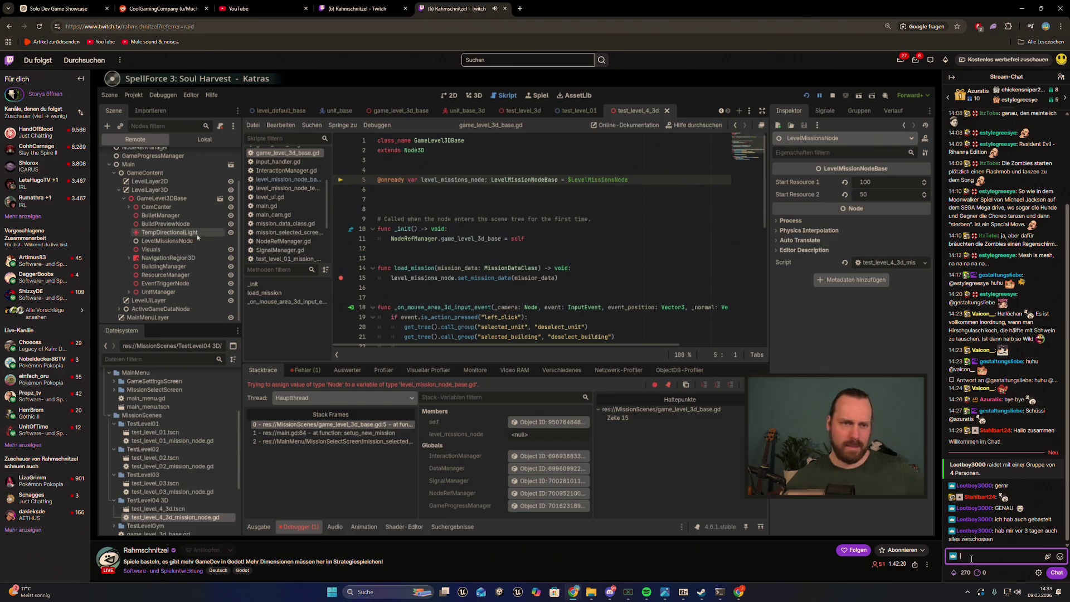
text(pen world z)
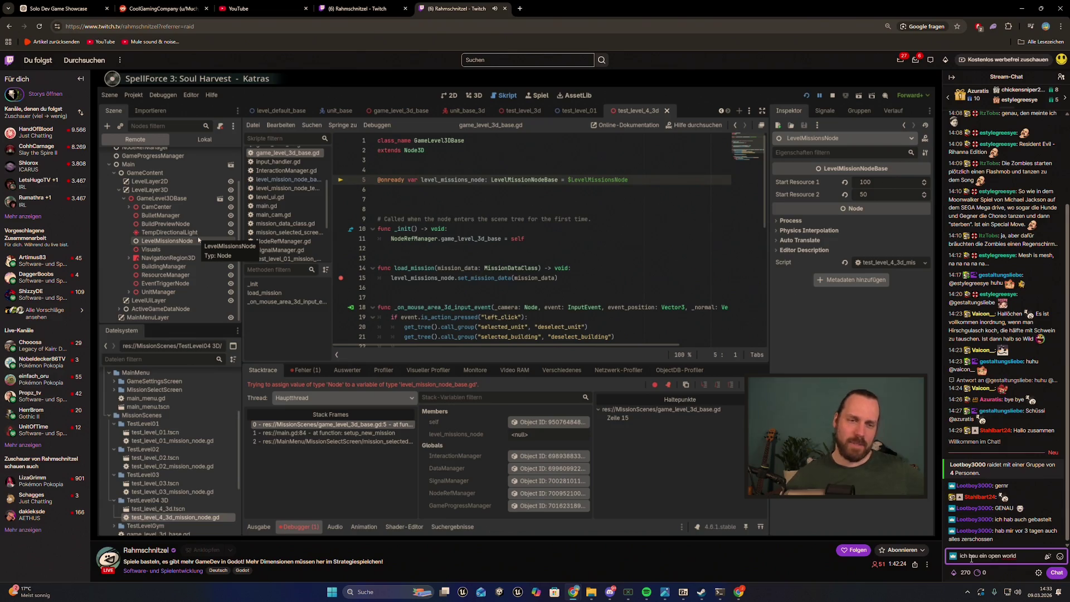
text(elda sur)
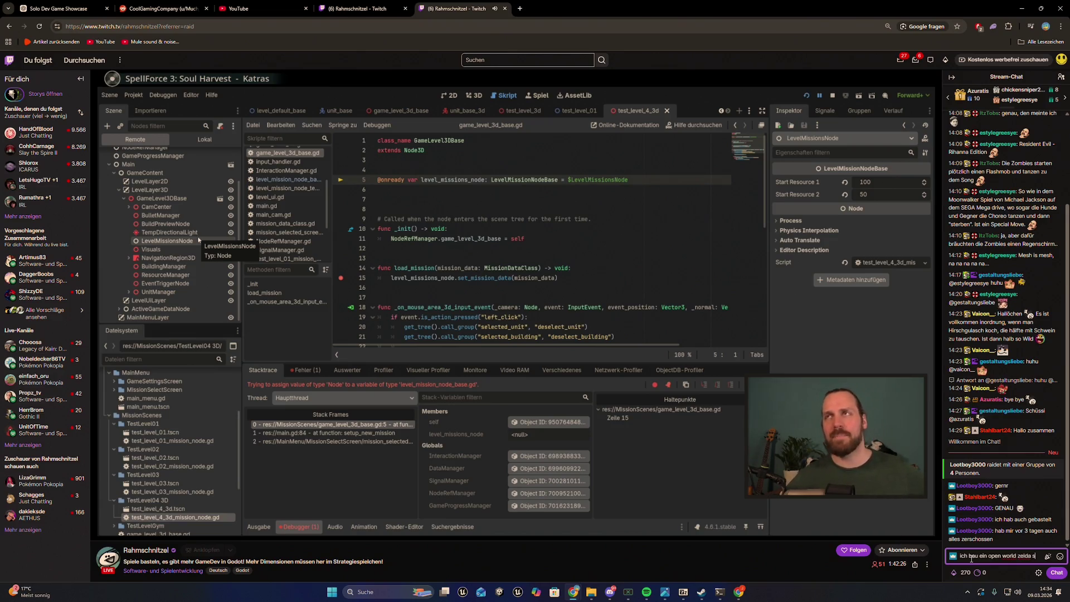
text(v)
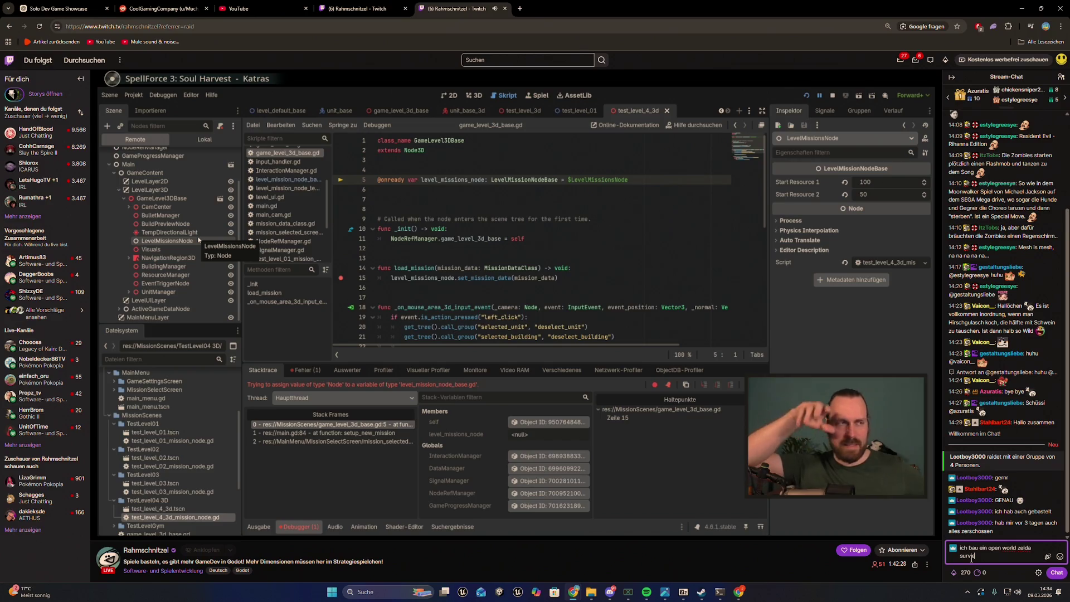
text(ival coop d)
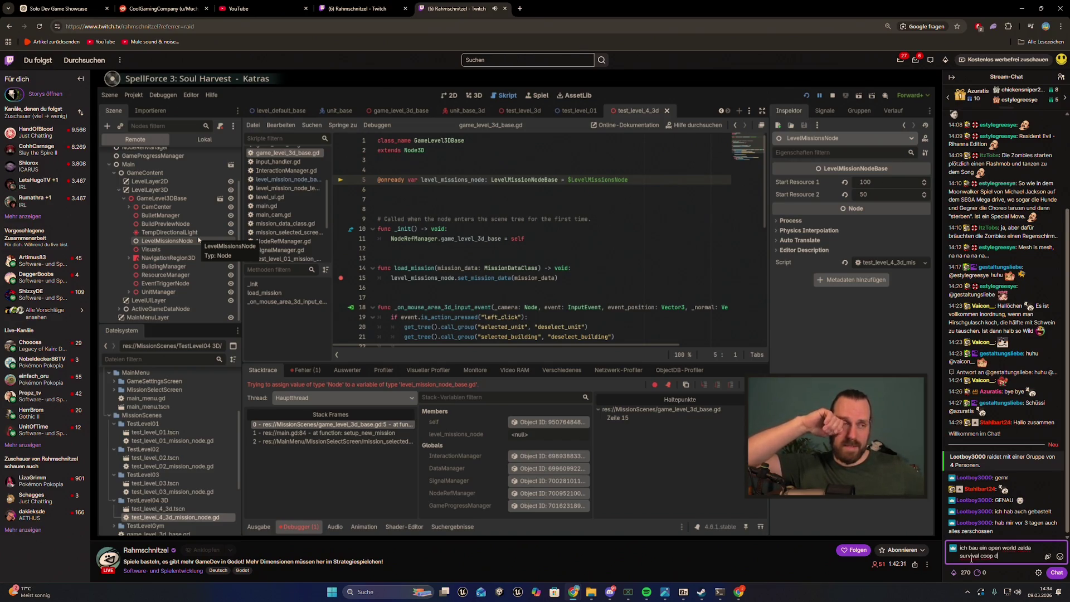
key(BackSpace)
text(ue5 gam)
text(e)
key(Return)
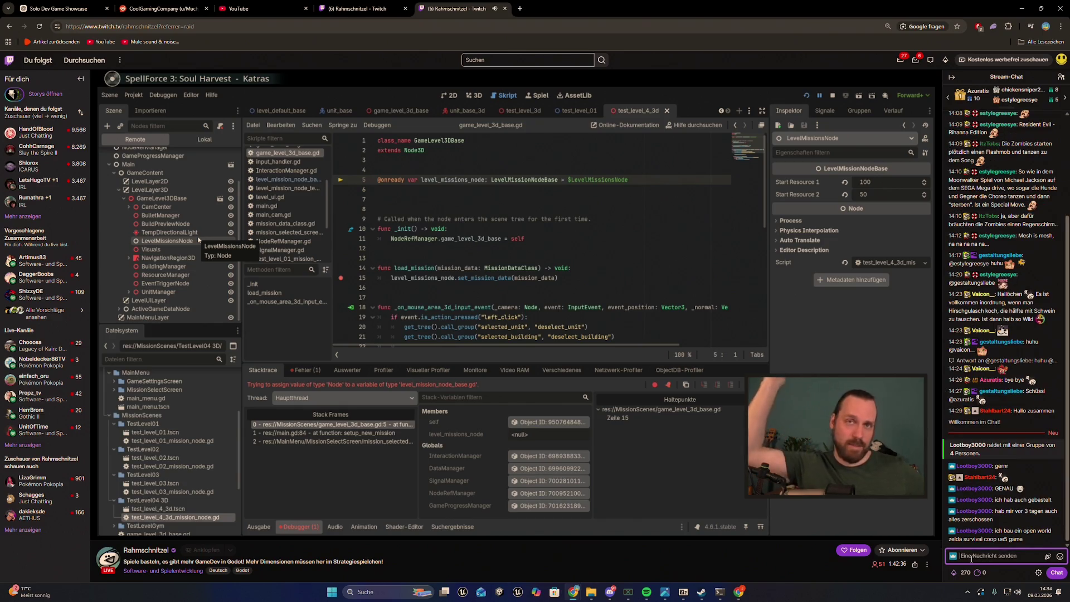
text(bin)
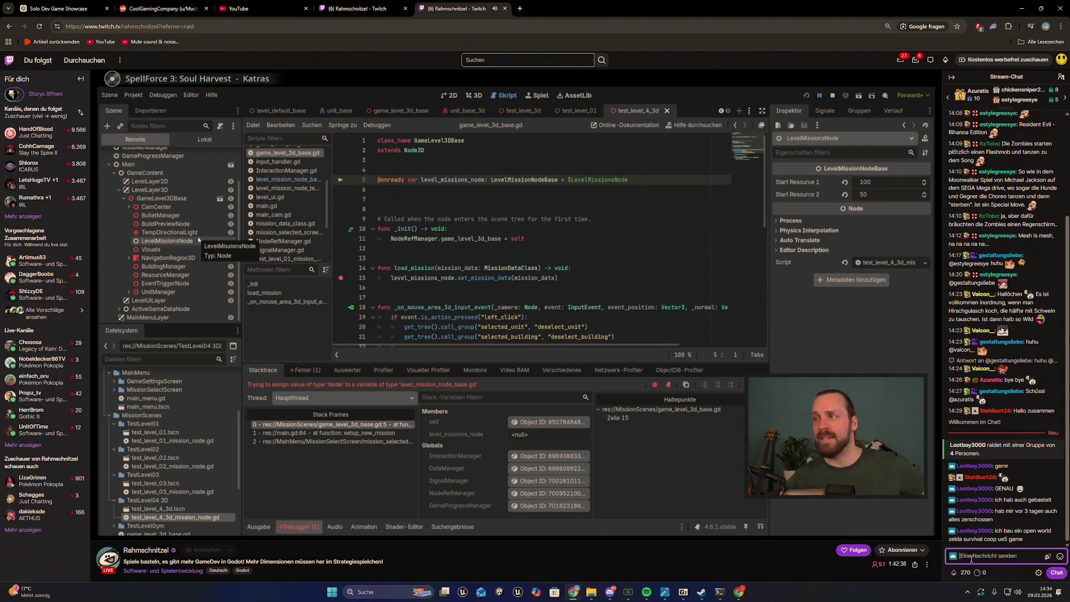
text( grad im play)
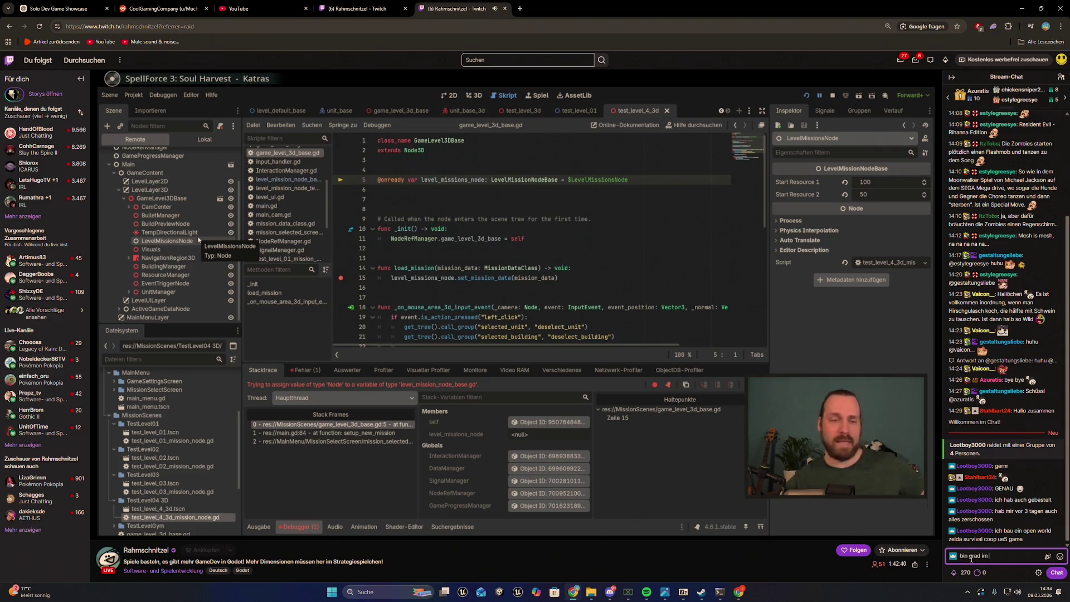
text(test)
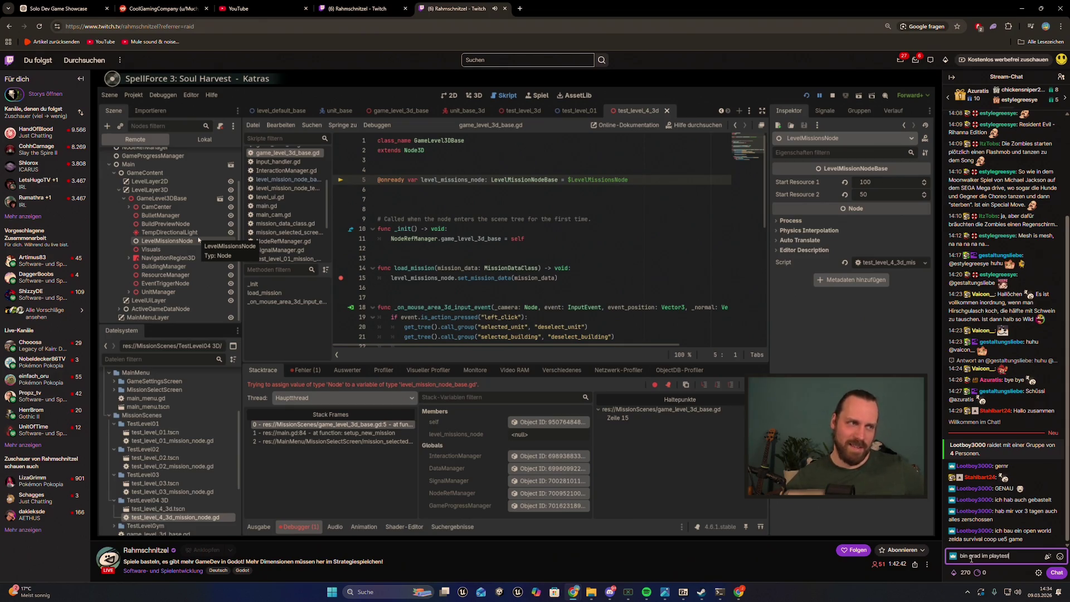
key(Return)
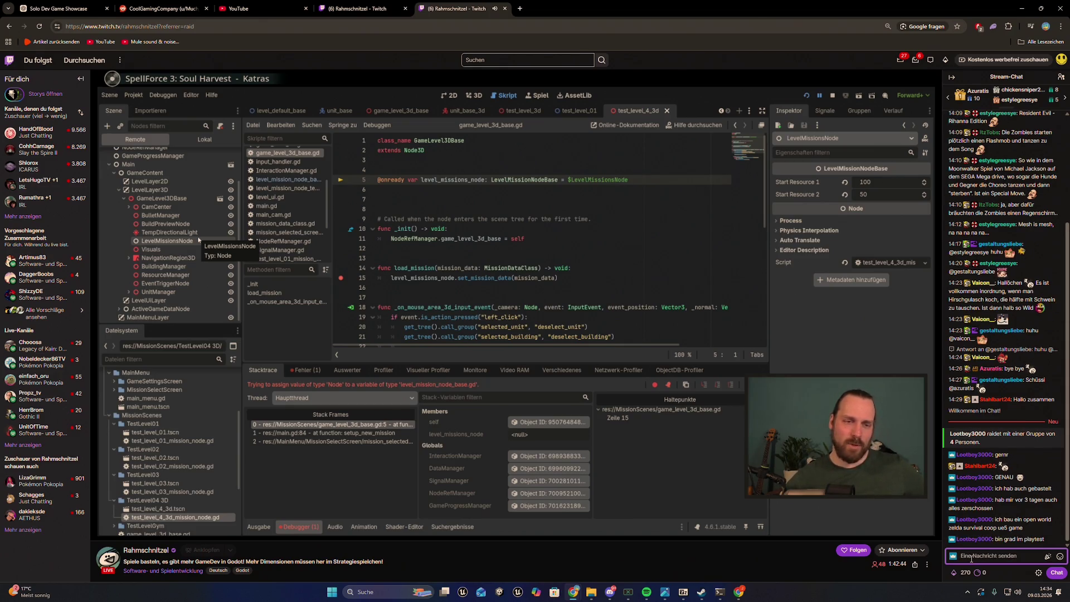